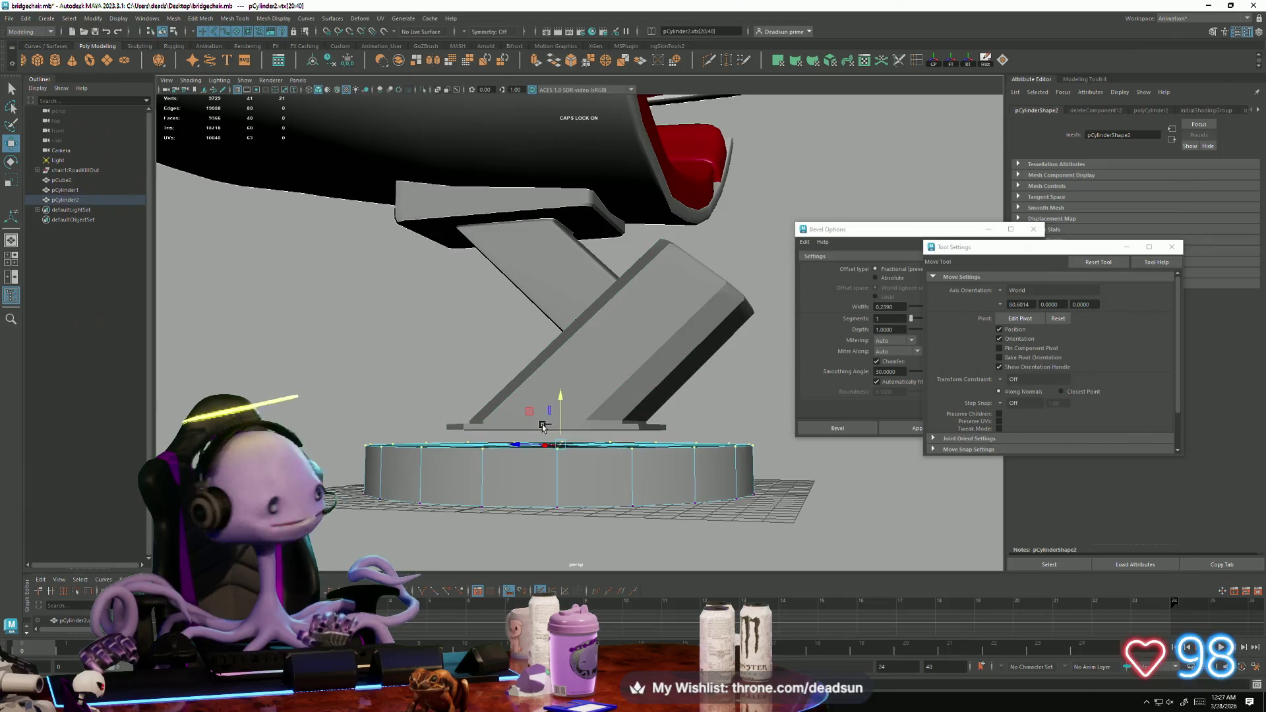
Lift the pedestal's top edge loop slightly with the Y move handle.
left_click_drag(563, 400, 563, 392)
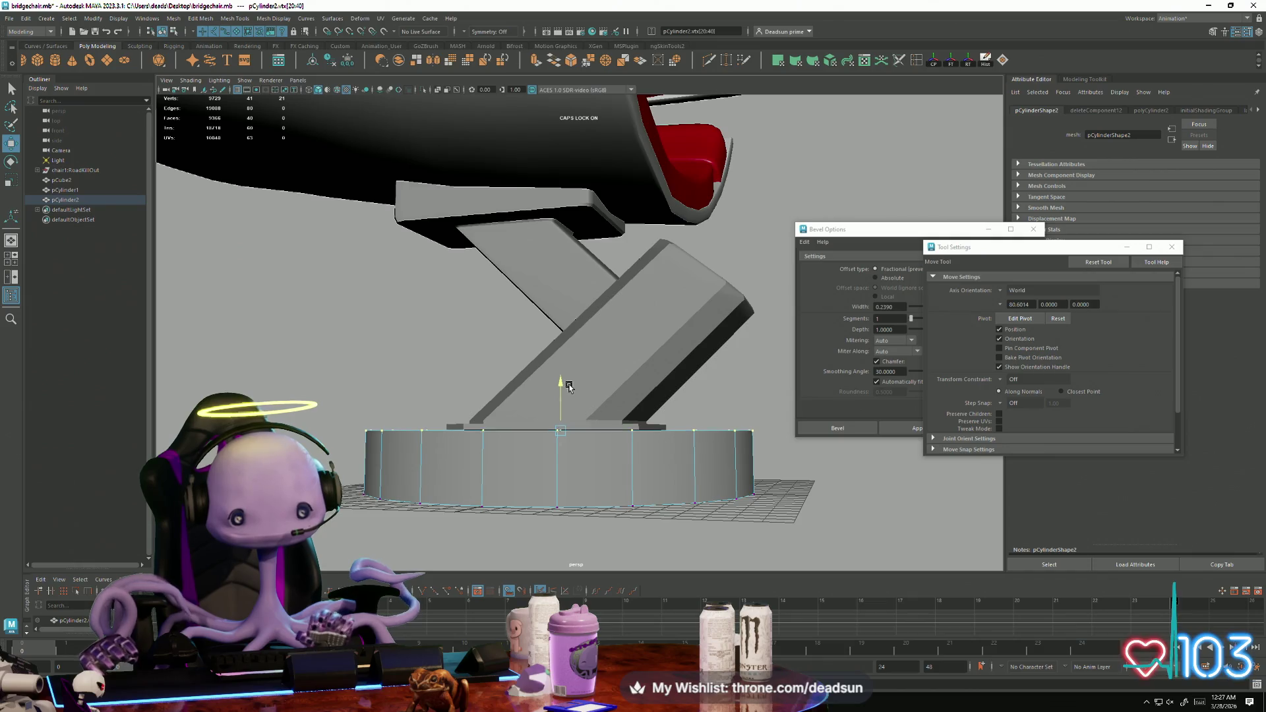
scroll(569, 386, "up", 2)
scroll(564, 382, "up", 3)
scroll(517, 447, "up", 3)
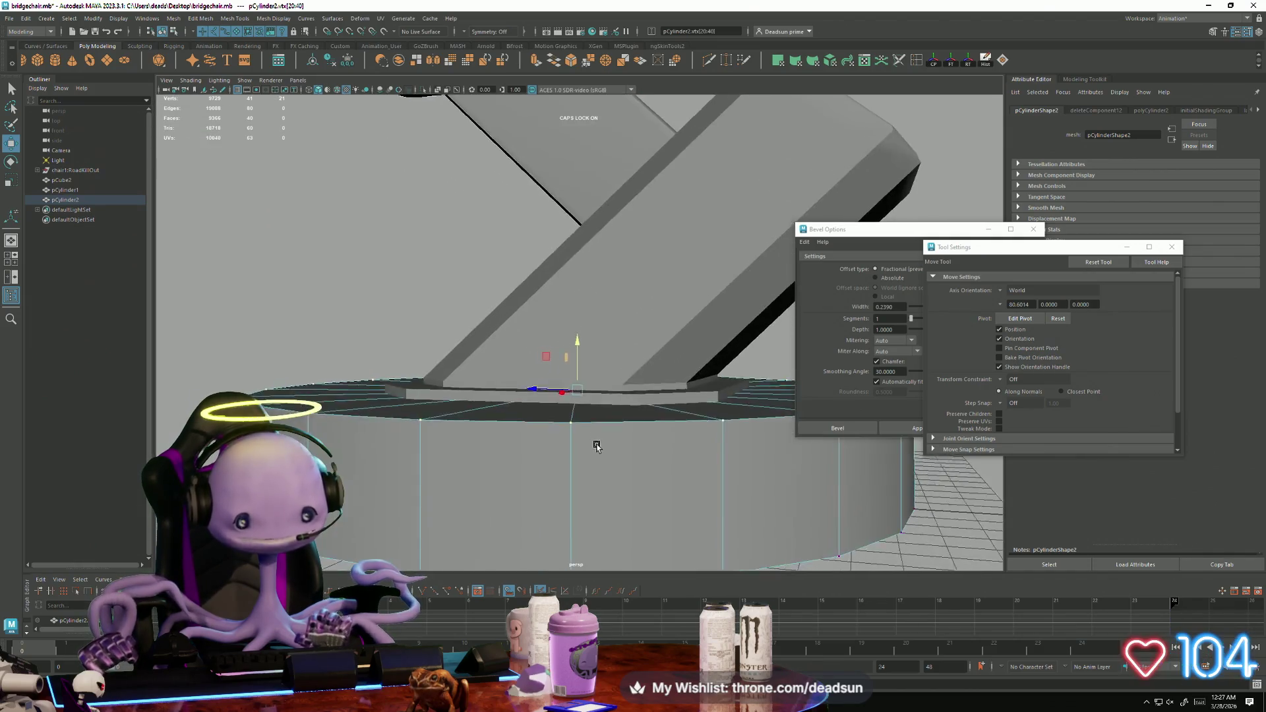
scroll(593, 444, "up", 3)
scroll(640, 547, "up", 1)
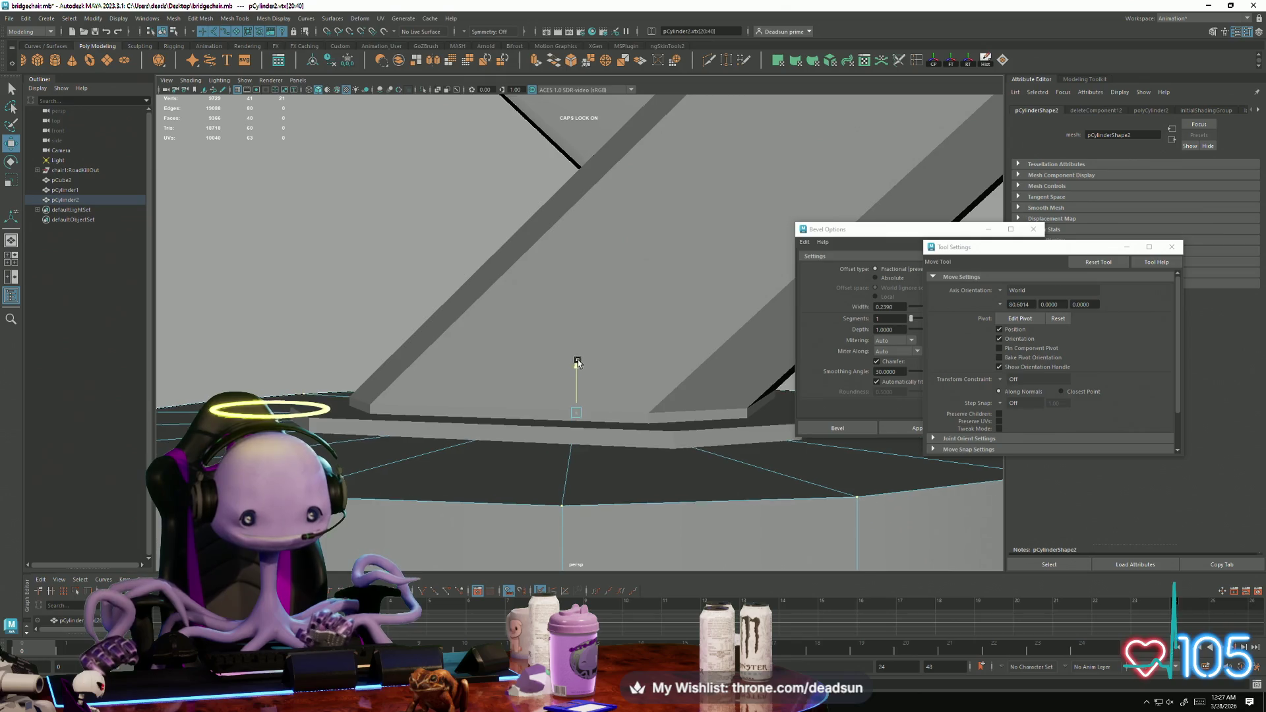
left_click_drag(576, 363, 579, 364)
scroll(503, 486, "down", 1)
scroll(503, 486, "down", 3)
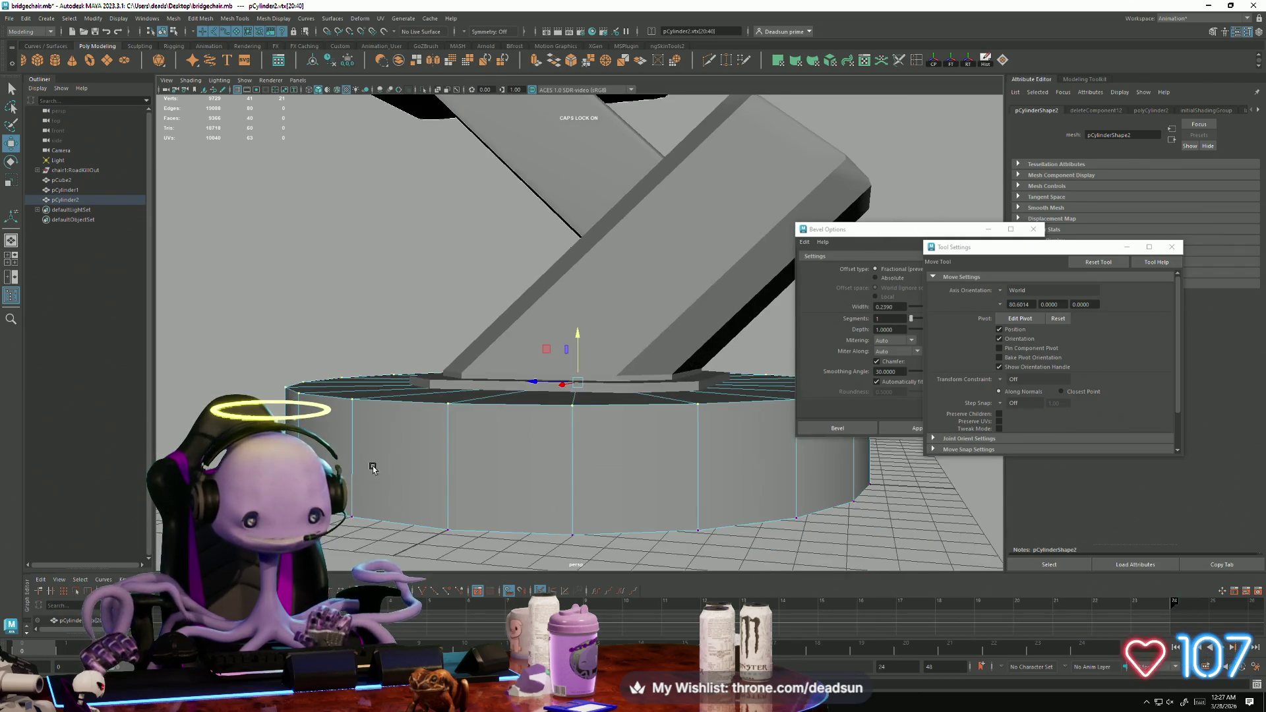
left_click_drag(327, 414, 383, 465, "alt")
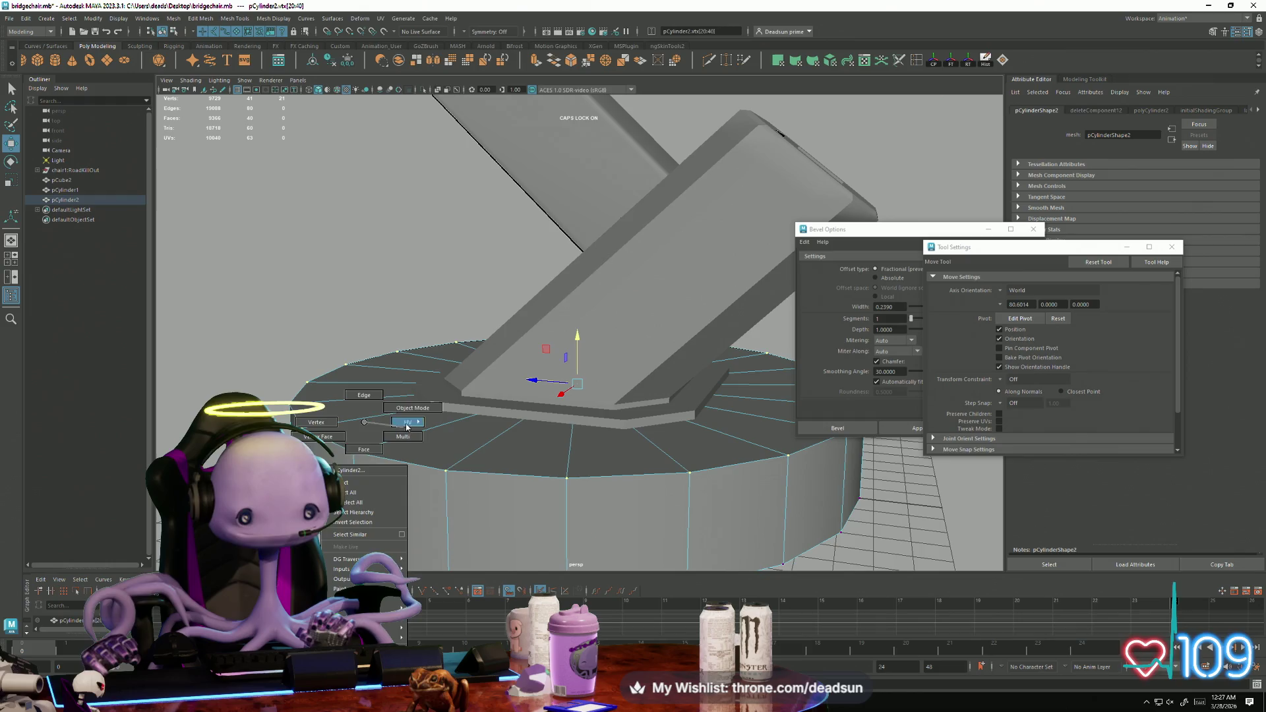
Switch the pedestal back to edge mode and select its top rim edge loop.
key("F8")
right_click_drag(401, 422, 414, 398)
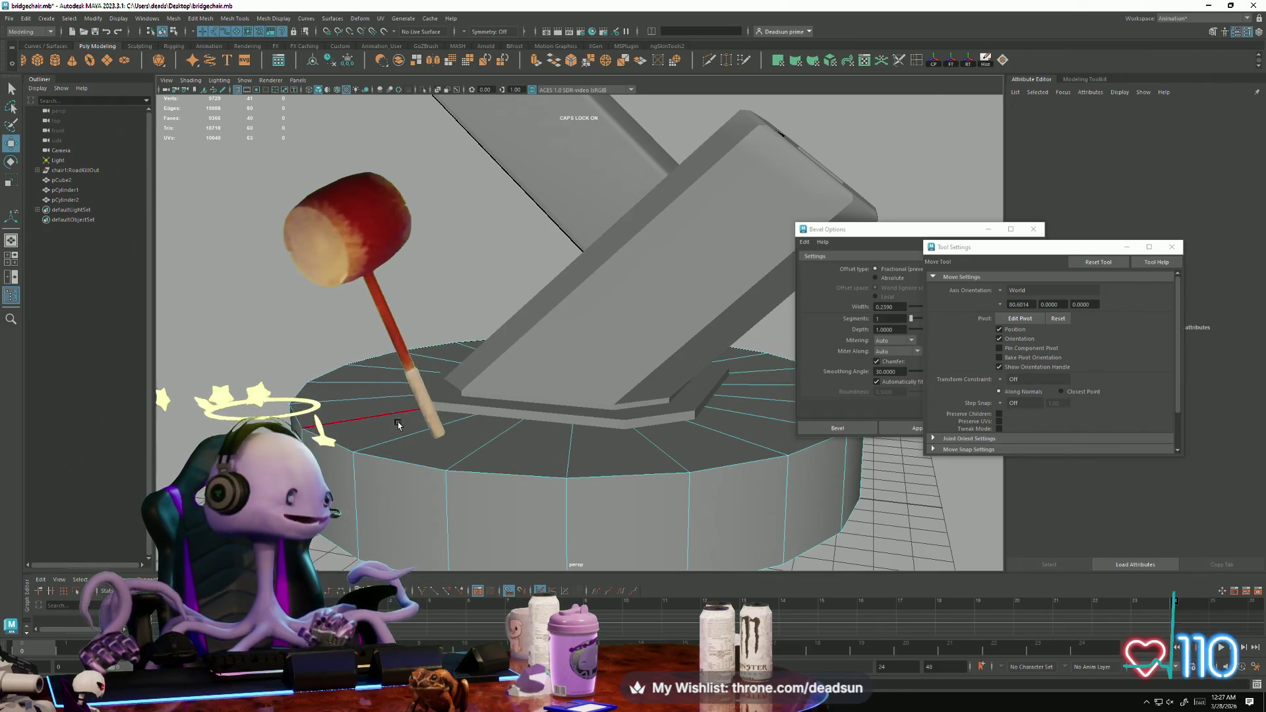
double_click(385, 466)
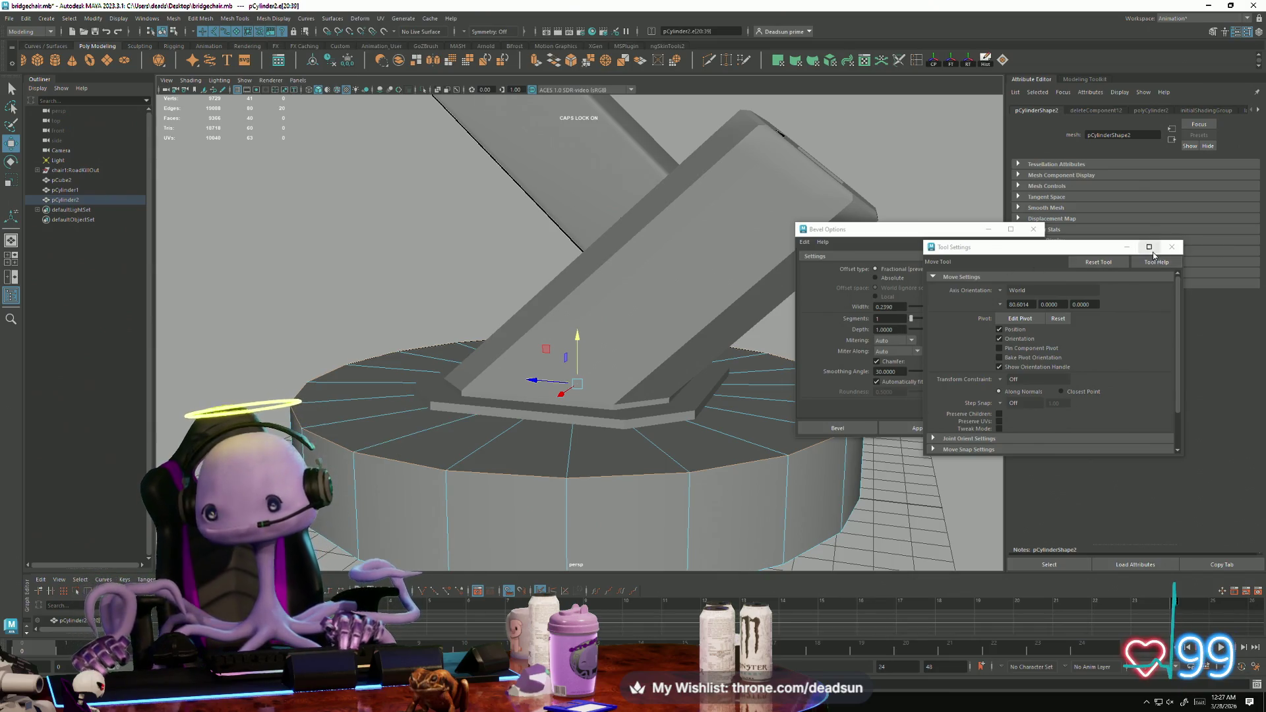
Close the settings windows and set polyCylinder2 Subdivisions Axis to 40.
left_click(1172, 247)
left_click(1035, 229)
left_click(1150, 110)
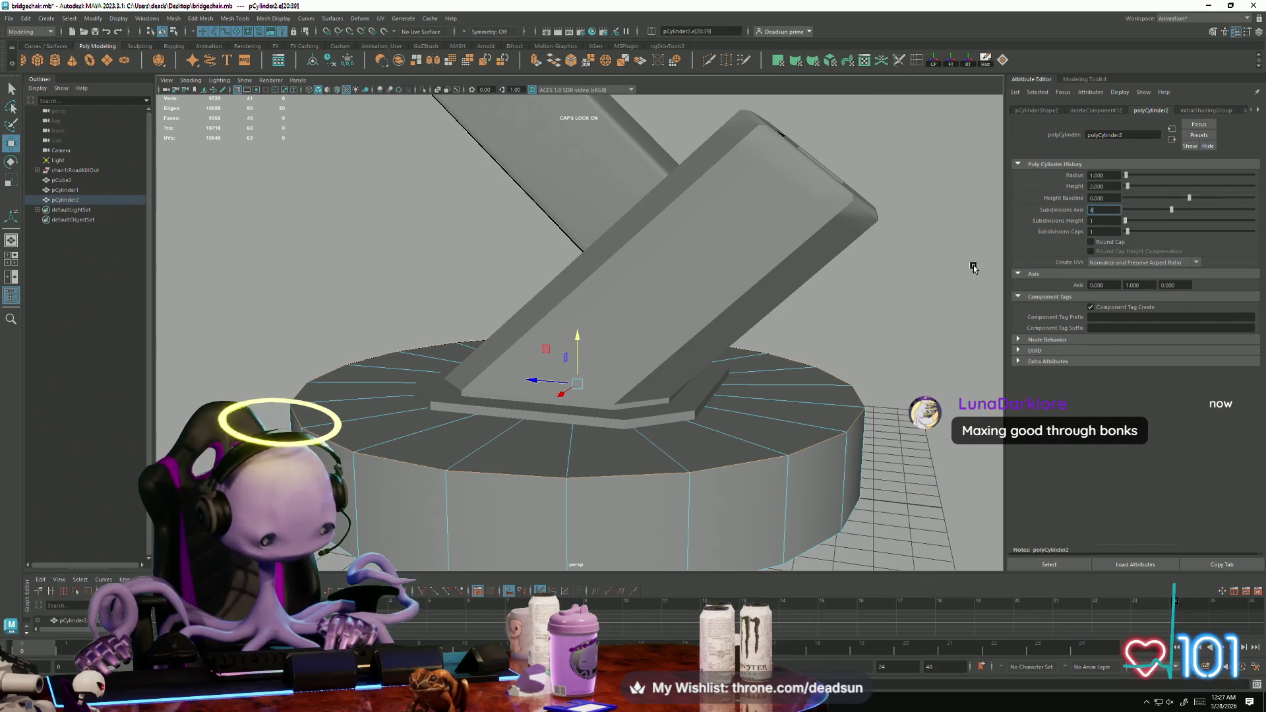
type("40")
key("Return")
Select the pedestal, view it from the side and show its attributes.
mouse_move(567, 432)
left_mouse_down("alt")
mouse_move(538, 452)
mouse_move(584, 440)
left_mouse_up("alt")
left_click(538, 453)
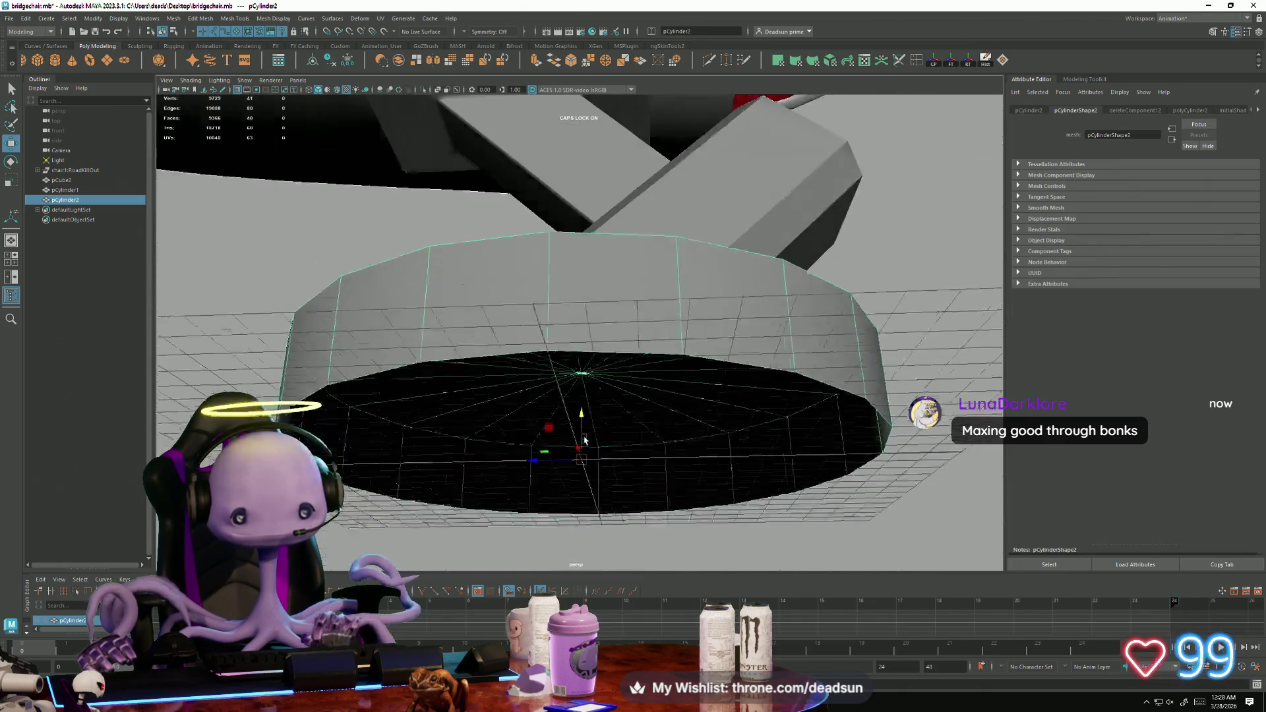
key("F9")
scroll(581, 434, "up", 2)
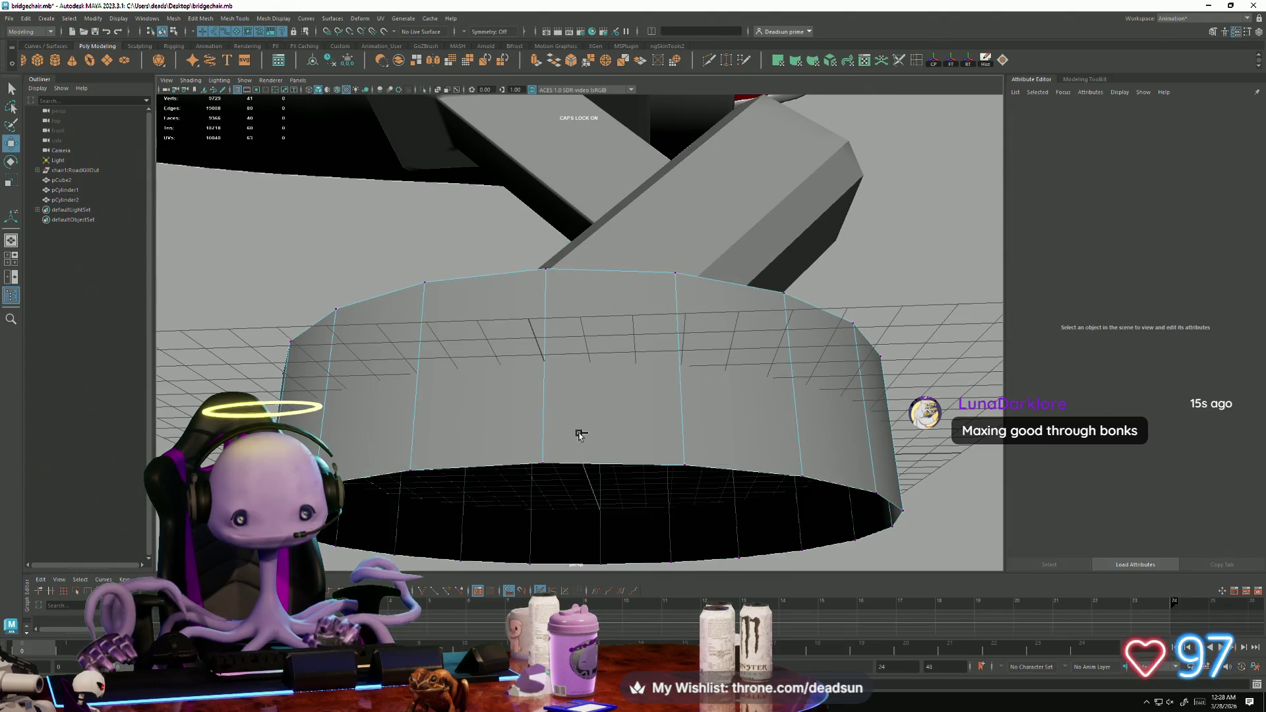
right_click_drag(580, 393, 647, 361)
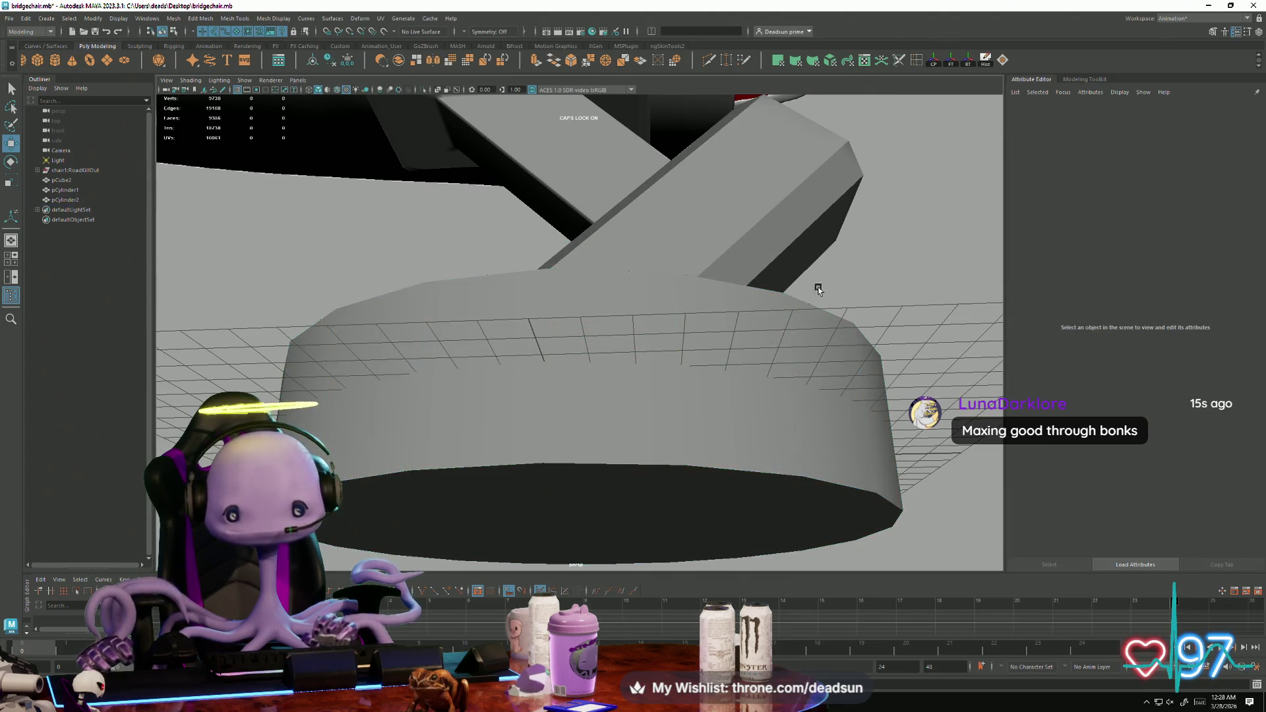
left_click(1226, 111)
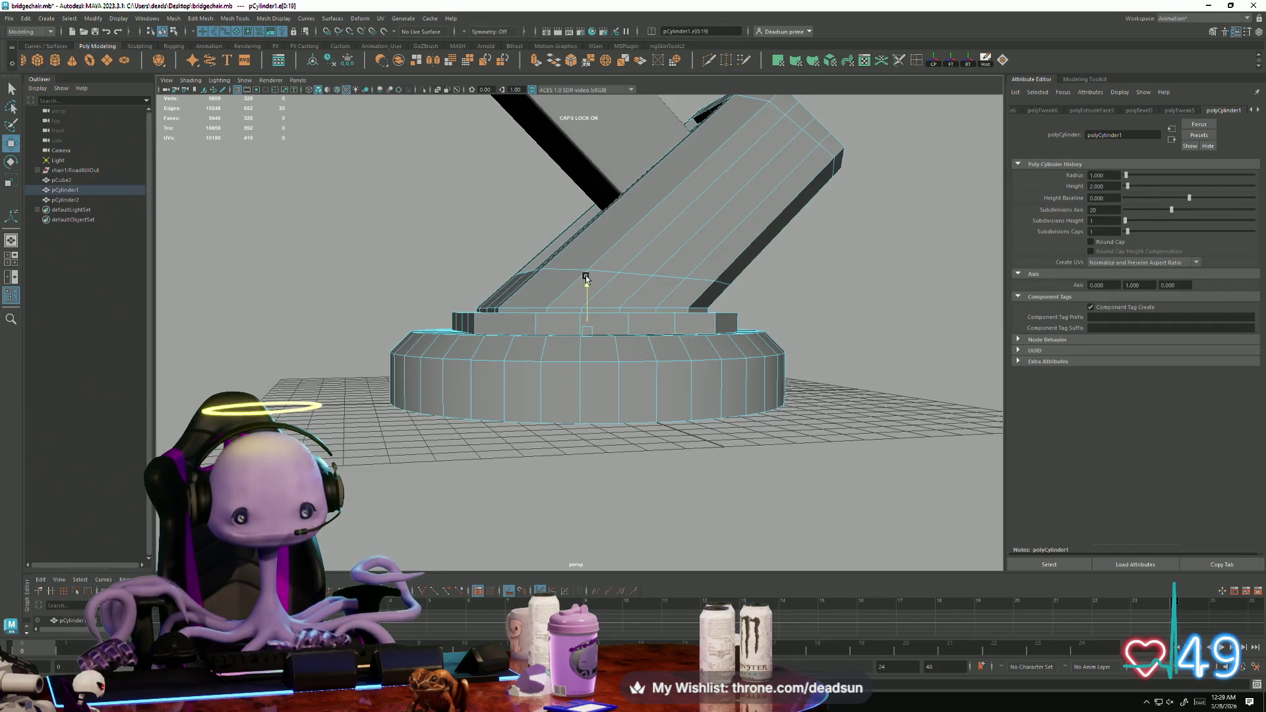
Raise pCylinder1's top edge ring, then select pCylinder2's upper rim edges.
mouse_move(584, 280)
left_mouse_down()
mouse_move(595, 308)
mouse_move(599, 297)
left_mouse_up()
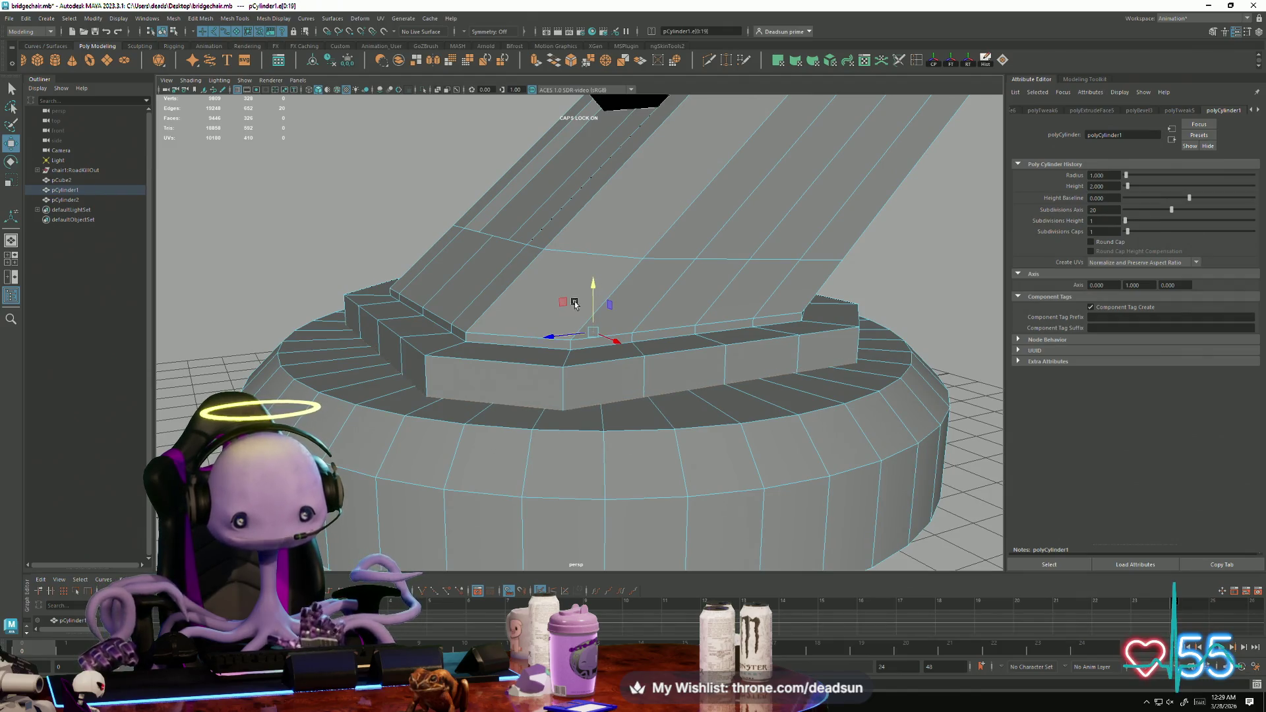
scroll(574, 302, "down", 3)
scroll(579, 297, "down", 2)
left_click(425, 376)
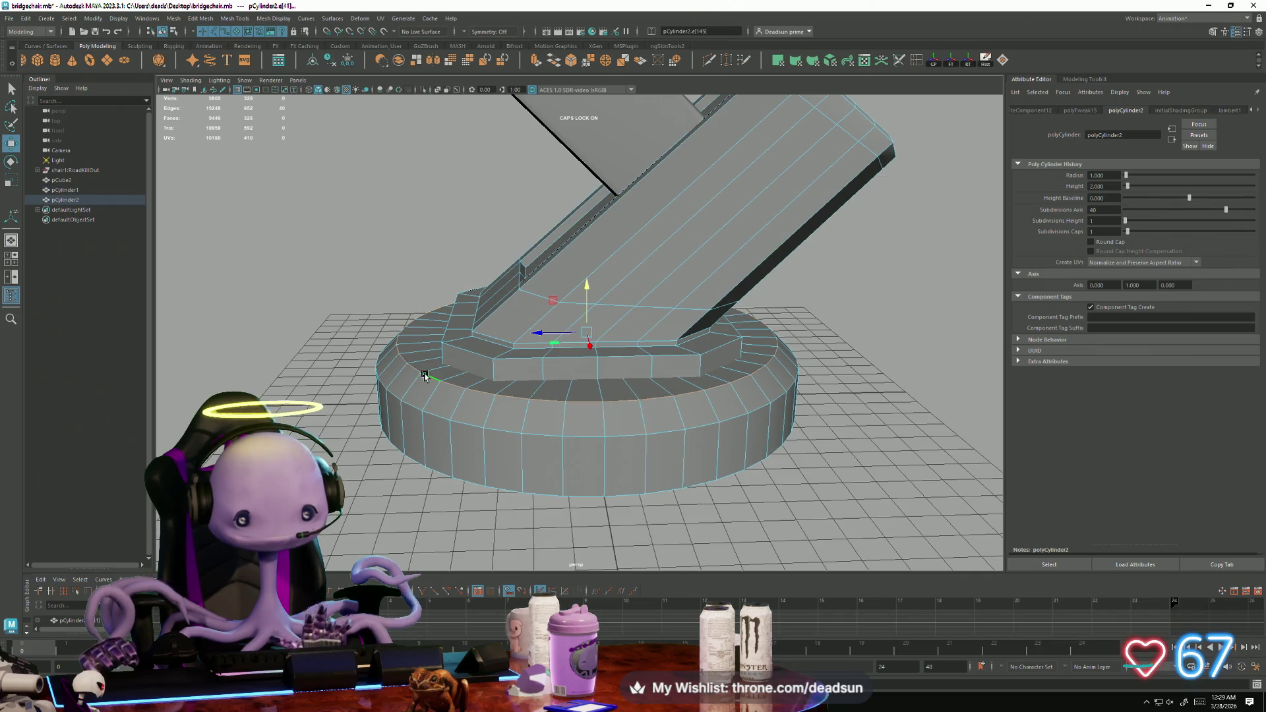
Apply a chamfer bevel of width 0.0677 to the pedestal's upper rim edges.
left_click(199, 19)
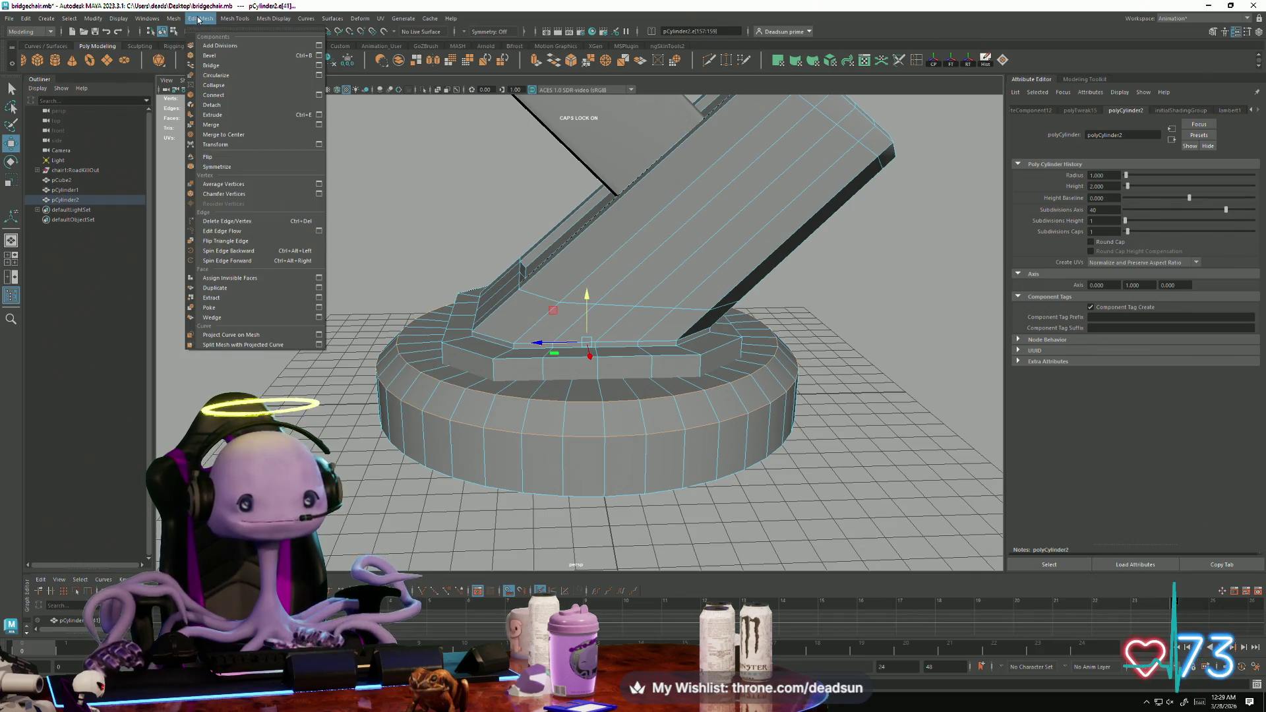
left_click(319, 56)
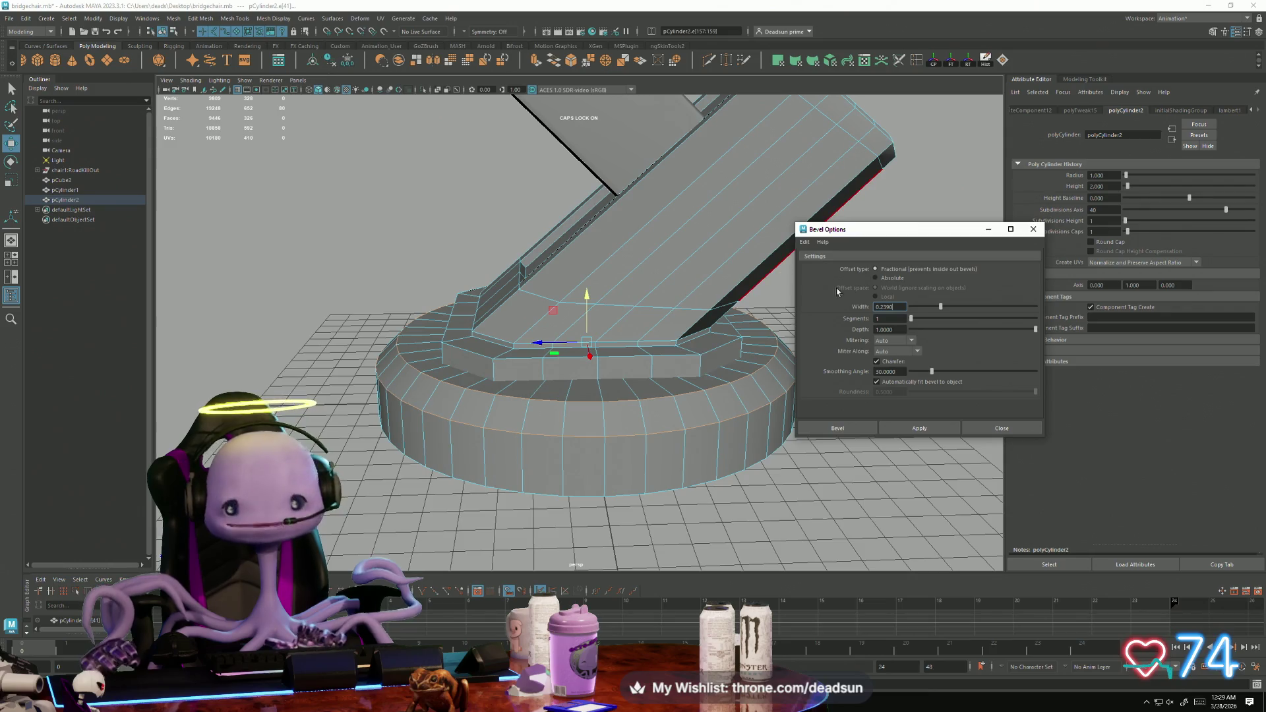
left_click(931, 433)
scroll(614, 455, "up", 3)
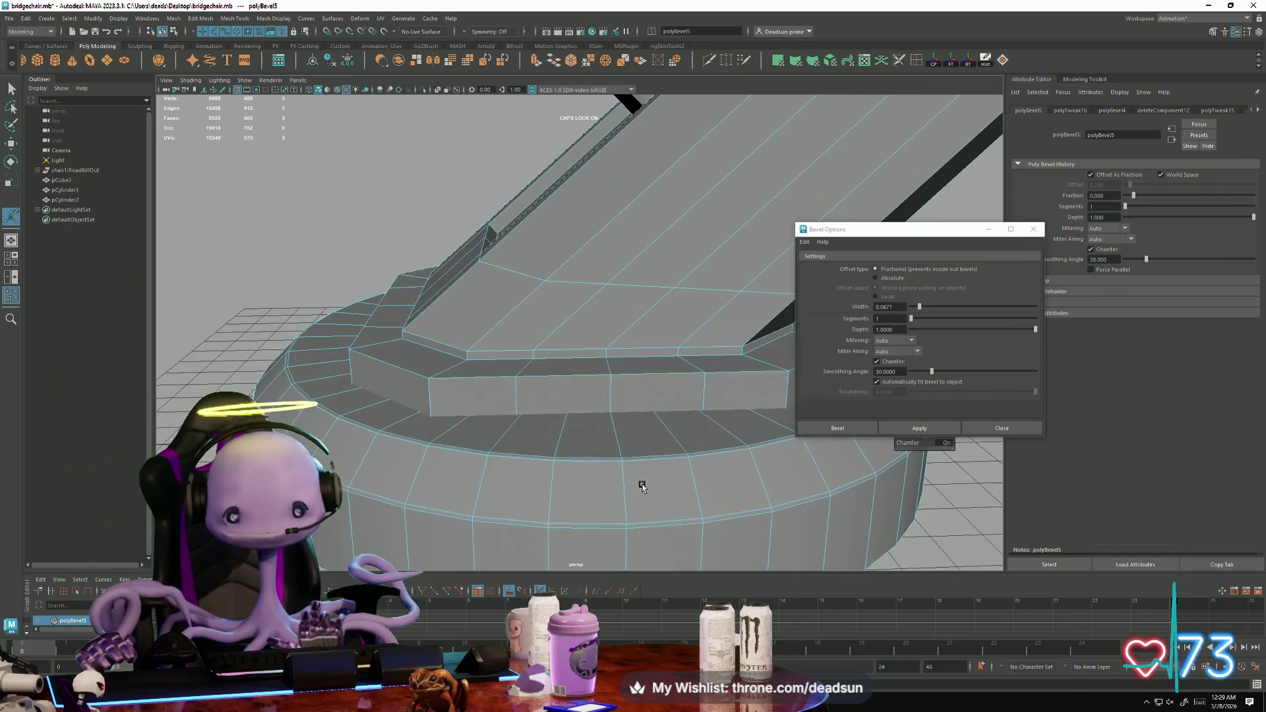
scroll(614, 455, "down", 5)
scroll(613, 460, "up", 5)
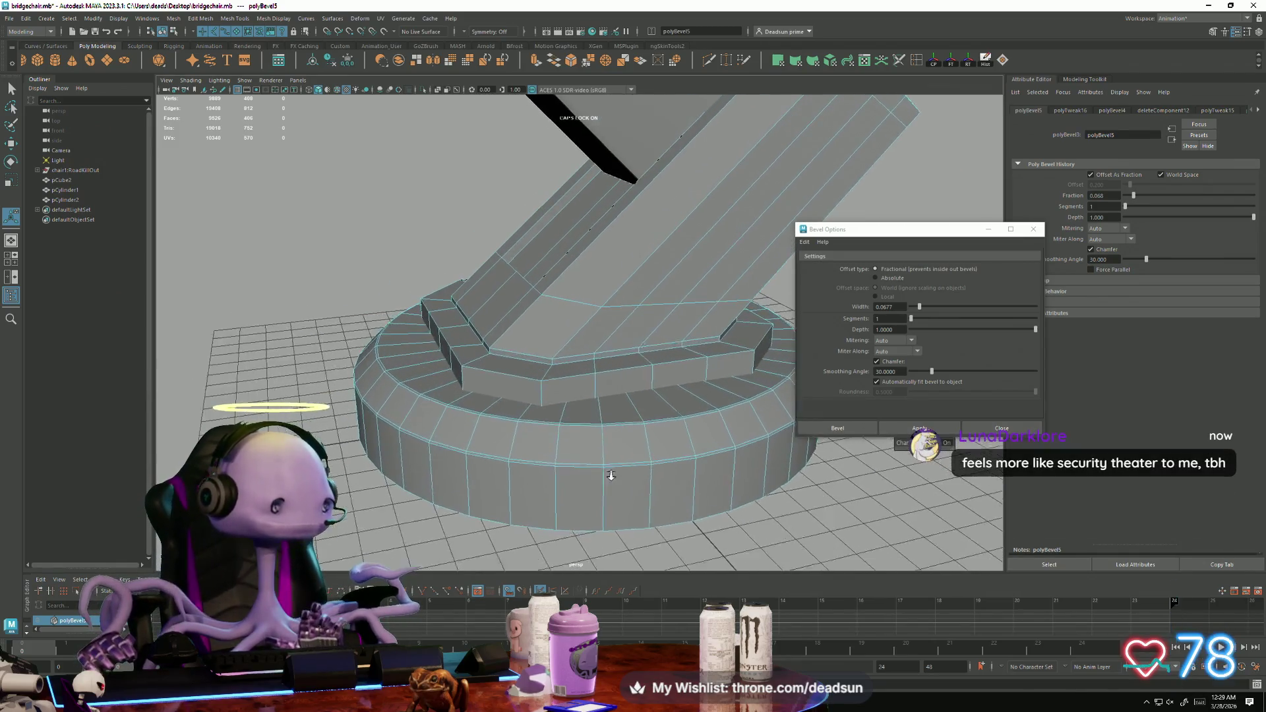
left_click_drag(615, 464, 598, 457, "alt")
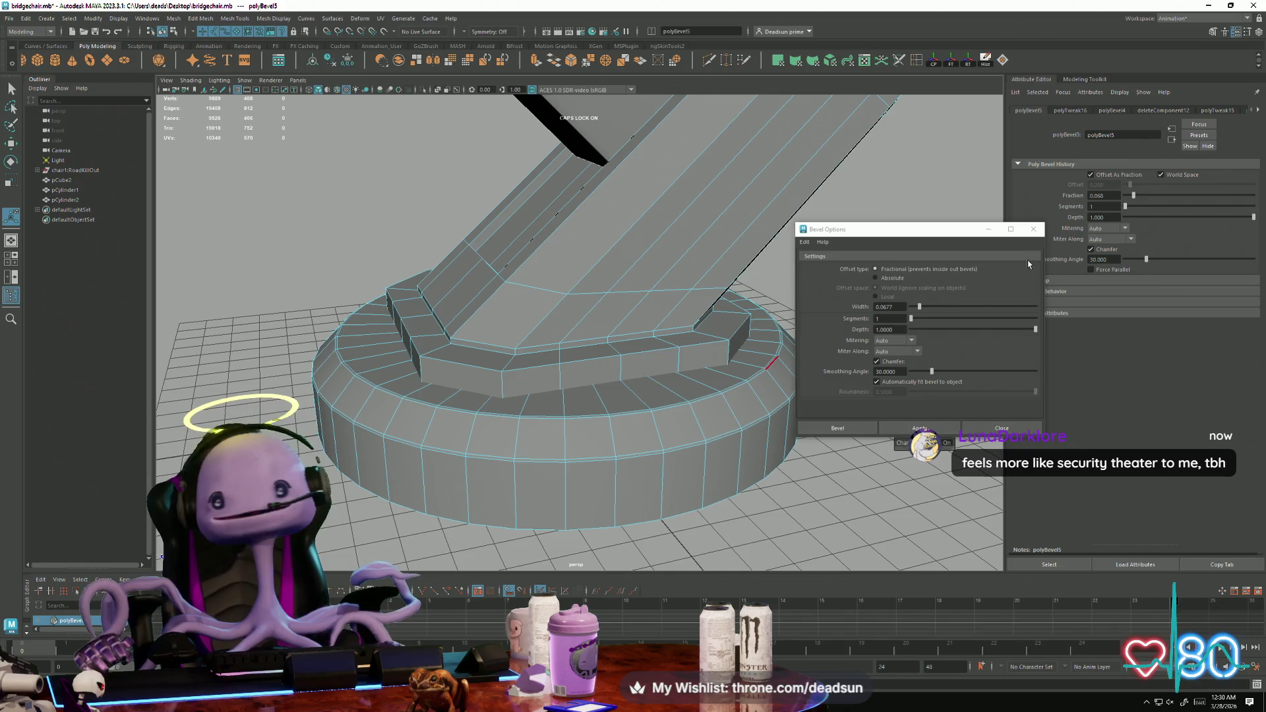
left_click(1034, 228)
Clear the selection and orbit around the bevelled base and leg.
left_click(828, 267)
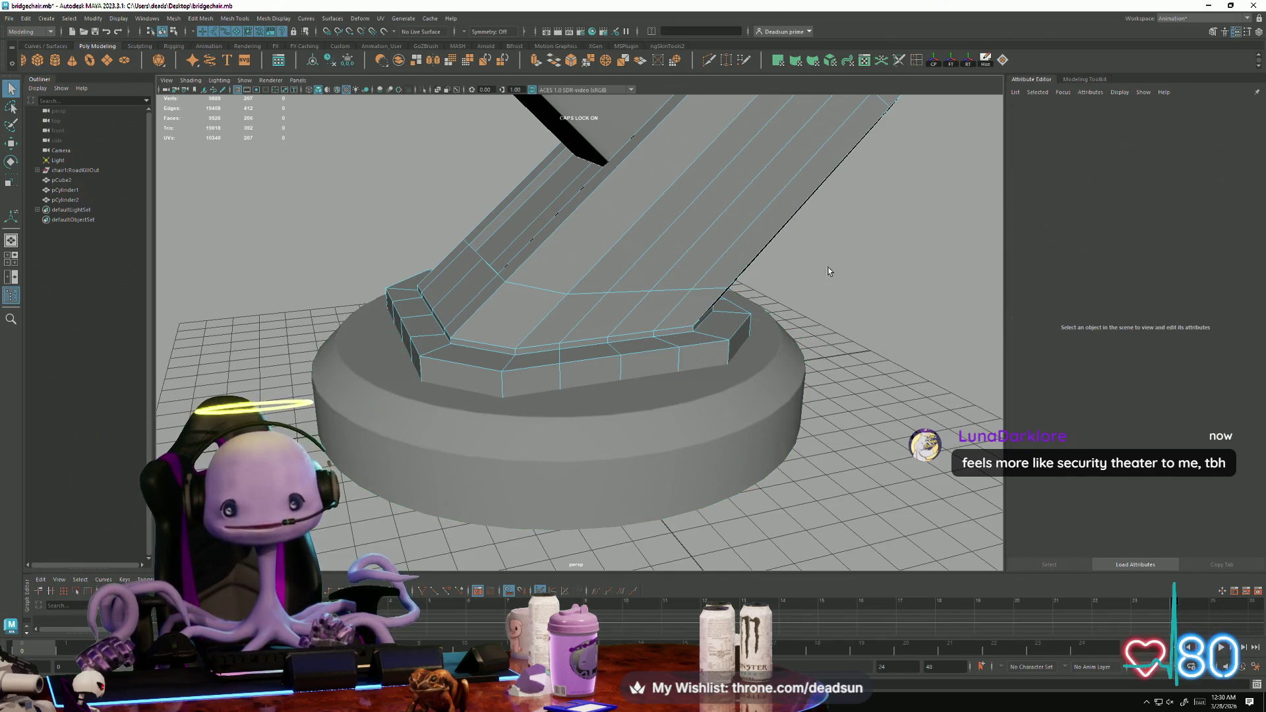
scroll(828, 268, "down", 3)
mouse_move(693, 287)
left_mouse_down("alt")
mouse_move(566, 299)
mouse_move(633, 356)
left_mouse_up("alt")
scroll(633, 356, "up", 5)
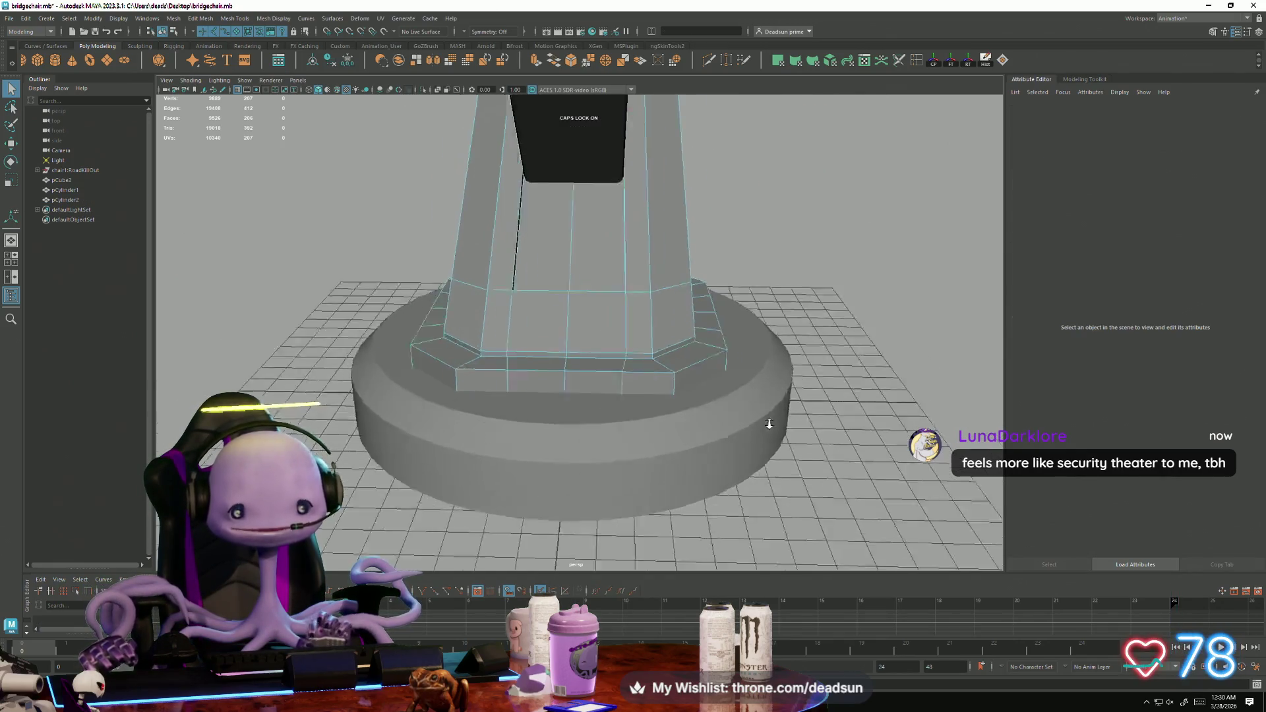
left_click_drag(692, 387, 737, 409, "alt")
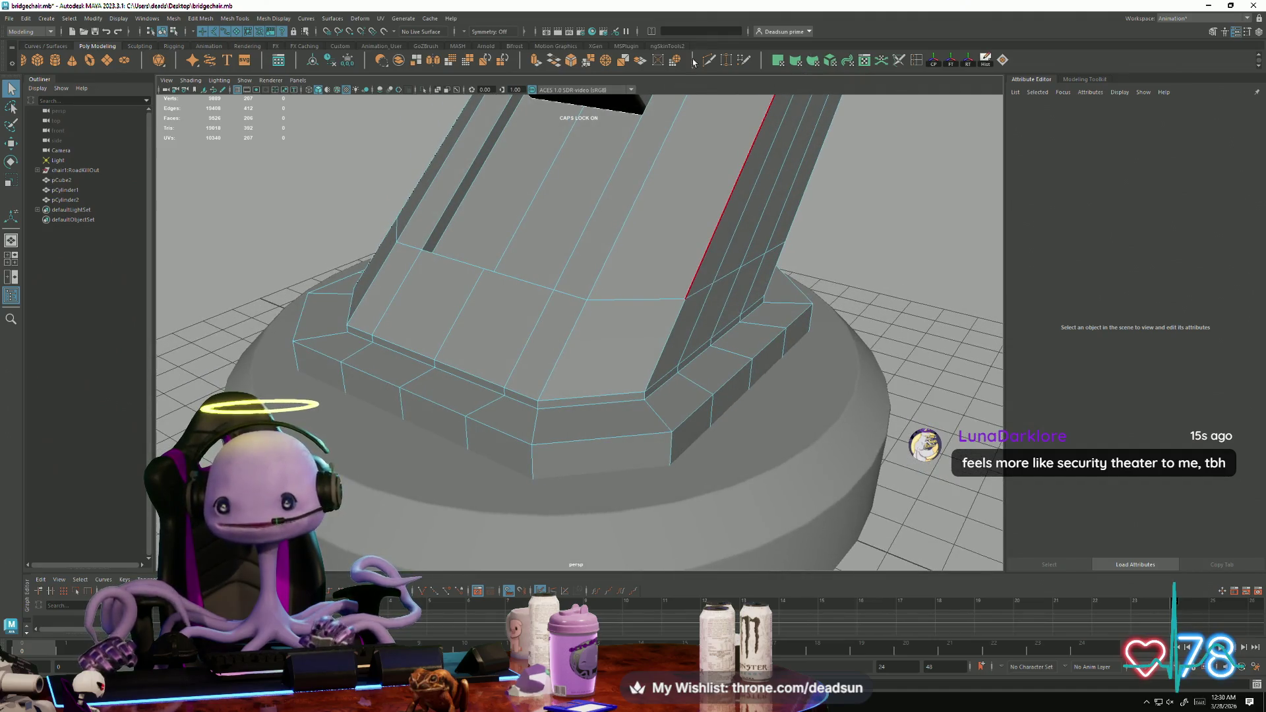
left_click_drag(795, 132, 533, 221, "alt")
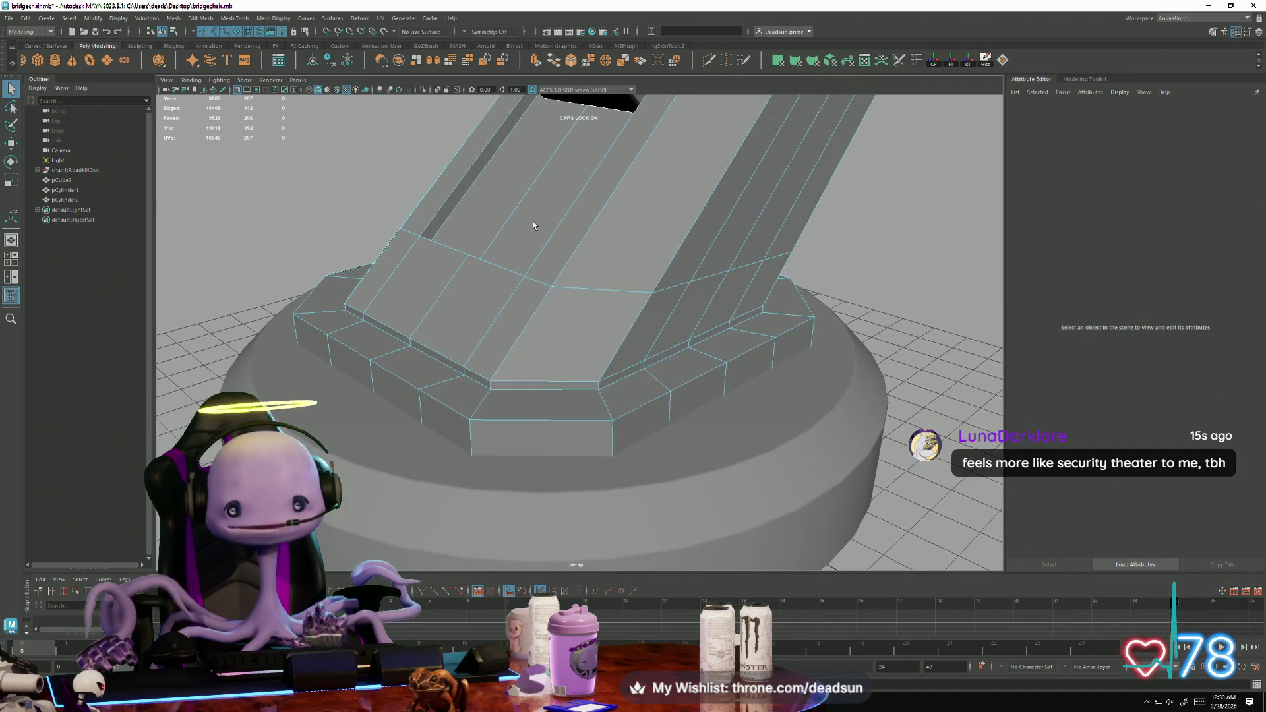
middle_click_drag(533, 220, 528, 317, "alt")
scroll(527, 317, "down", 3)
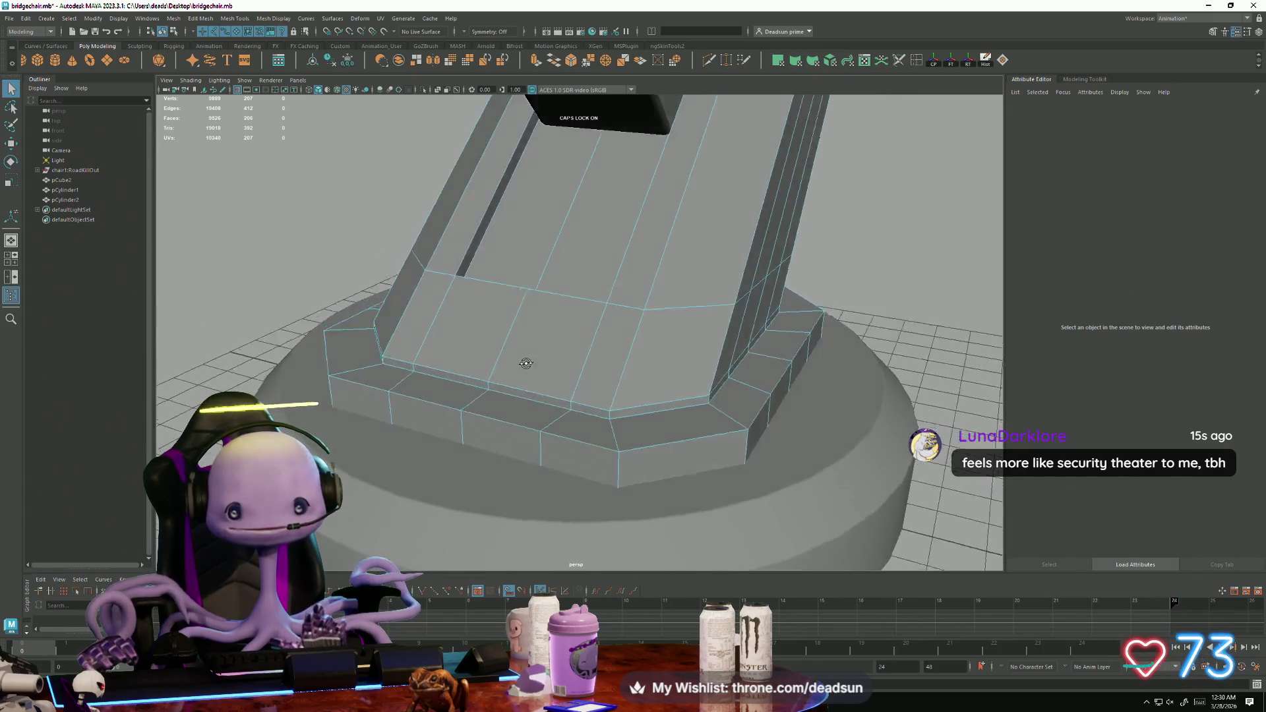
mouse_move(504, 363)
left_mouse_down("alt")
mouse_move(616, 363)
mouse_move(857, 61)
left_mouse_up("alt")
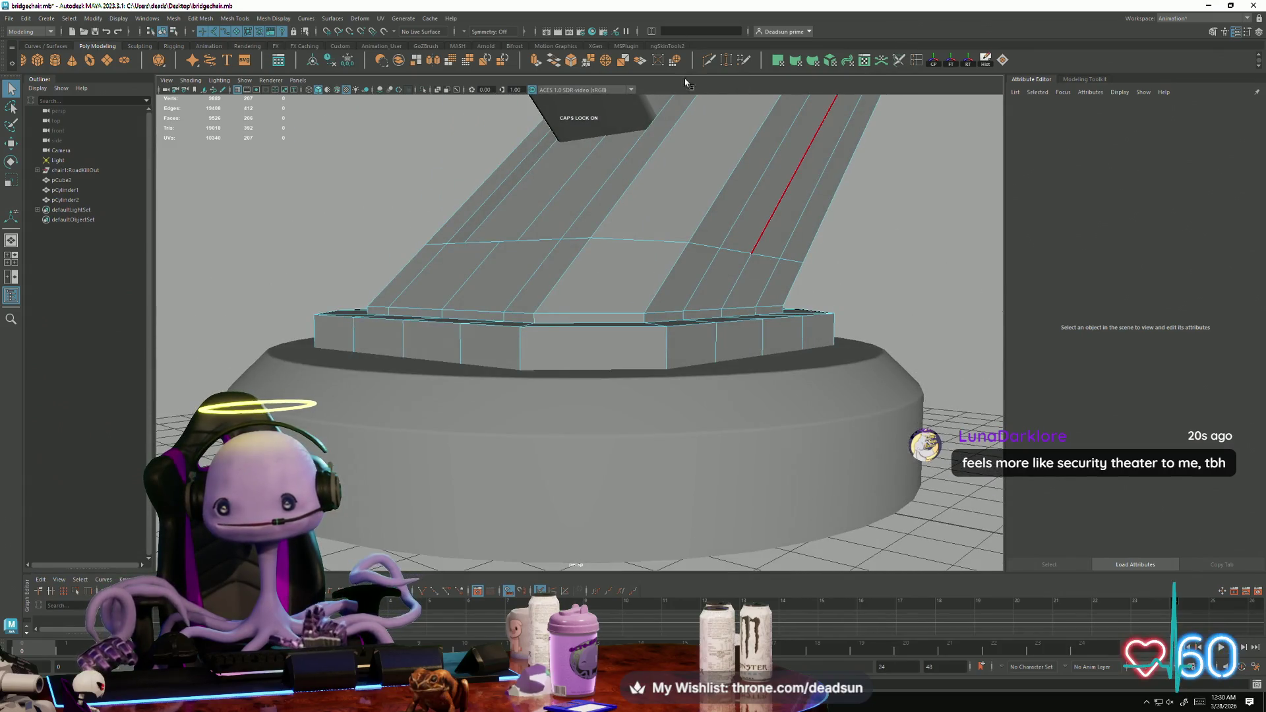
left_click_drag(684, 99, 625, 344, "alt")
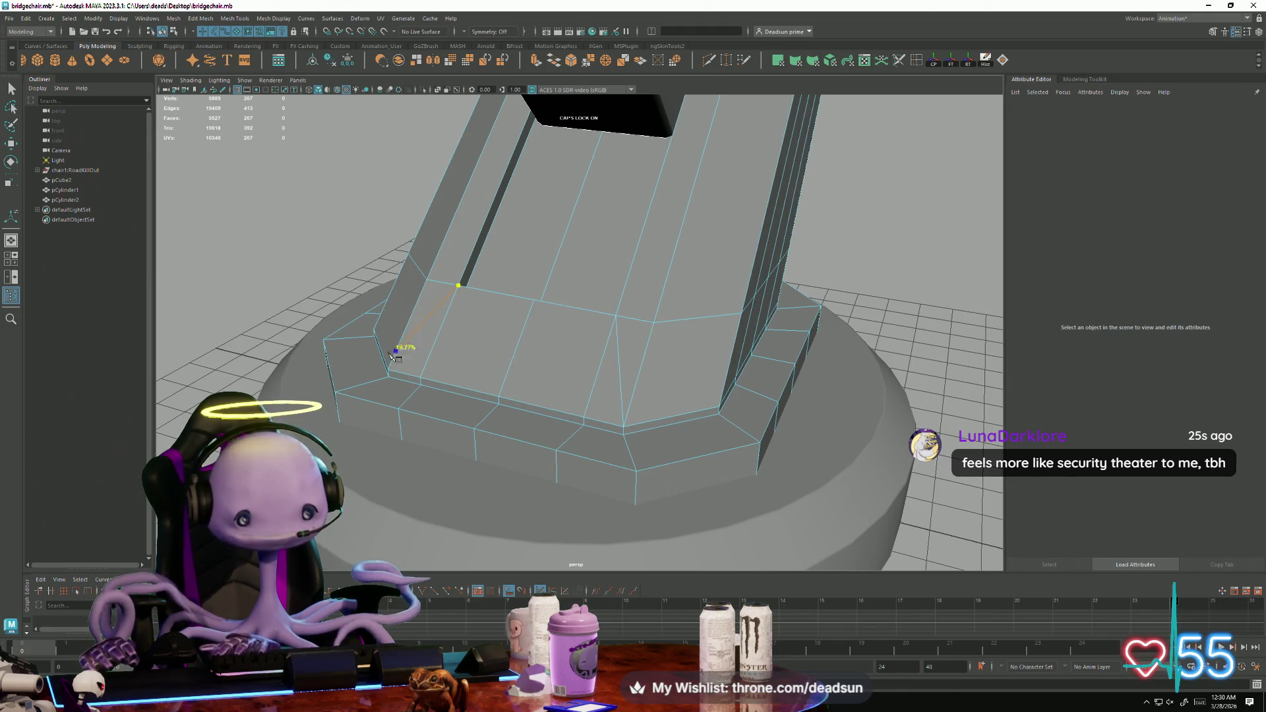
Finish the edge cut on the step plate and frame the leg cylinder.
mouse_move(613, 355)
left_mouse_down("alt")
mouse_move(537, 403)
mouse_move(544, 289)
left_mouse_up("alt")
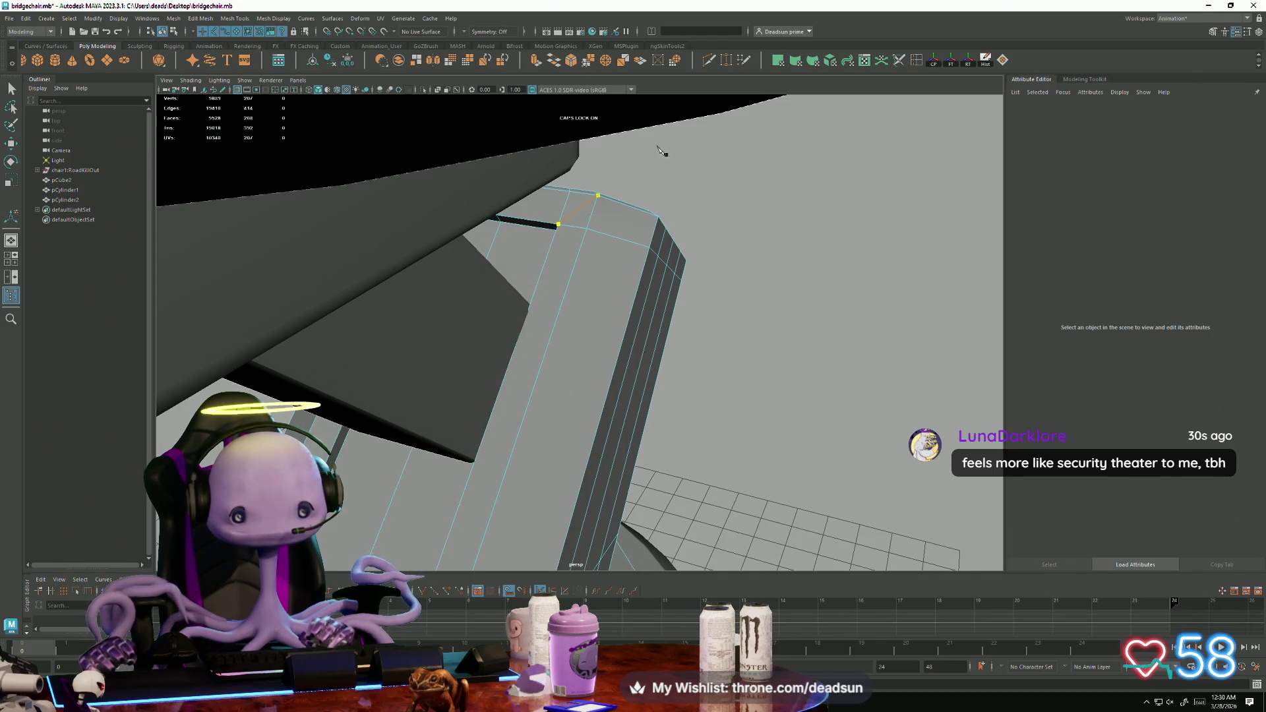
left_click_drag(277, 364, 354, 369, "alt")
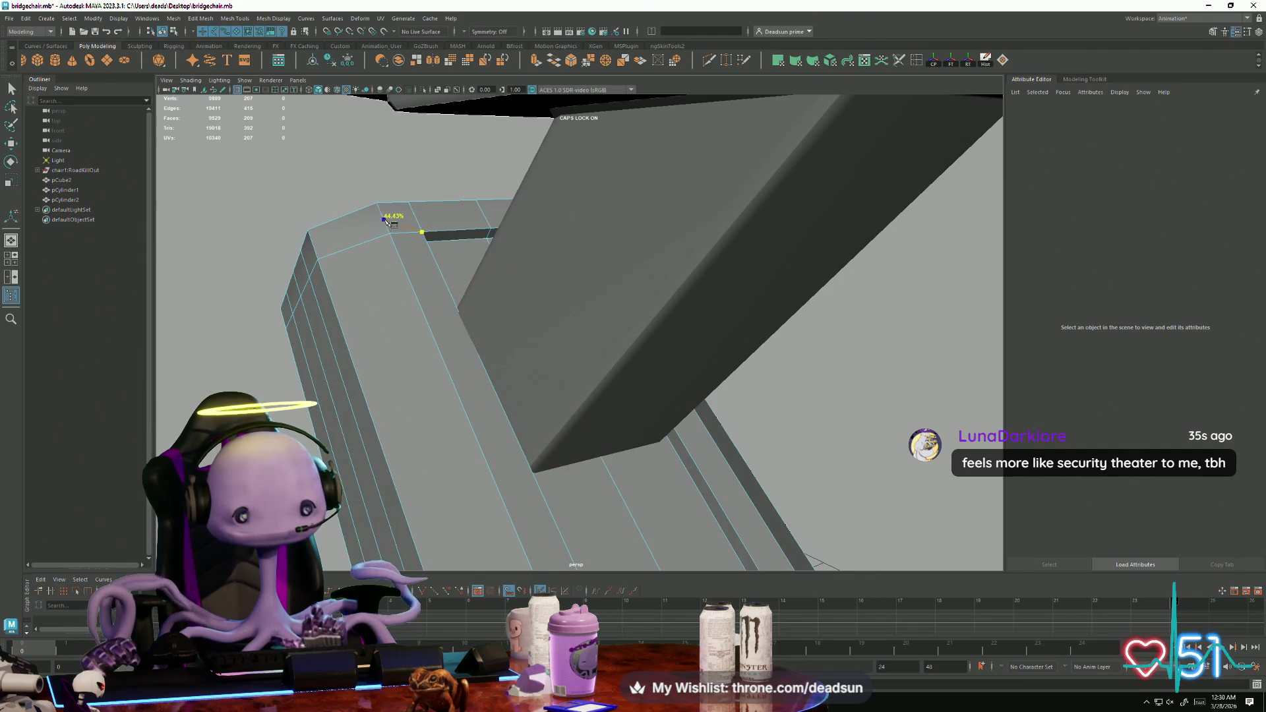
left_click(10, 88)
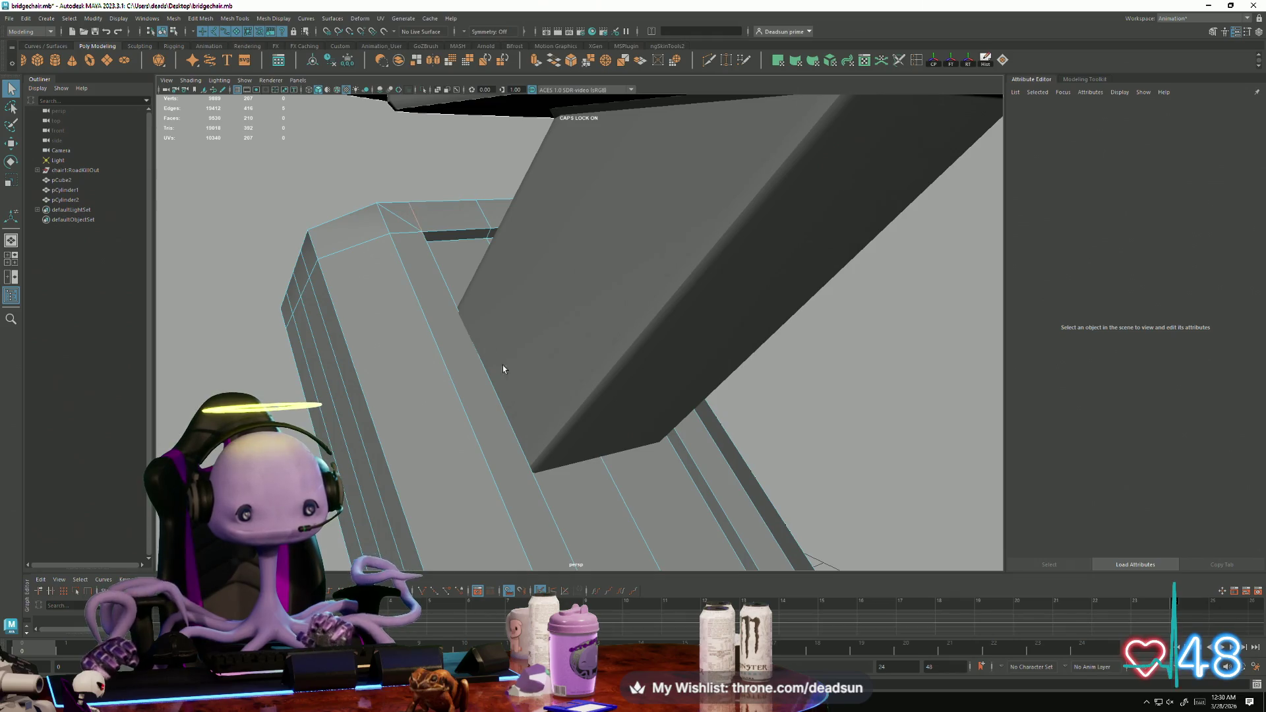
key("f")
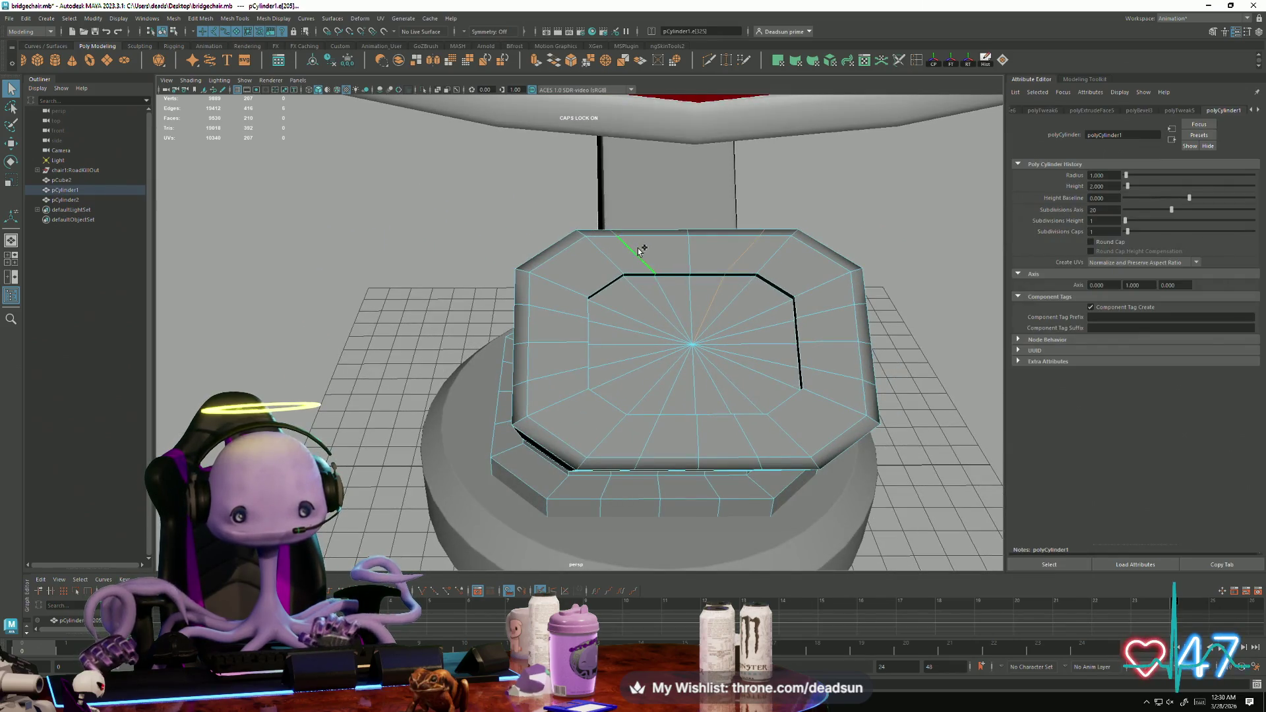
Tumble around the angled leg from all sides, toggling vertex and object mode.
left_click_drag(641, 250, 589, 313, "alt")
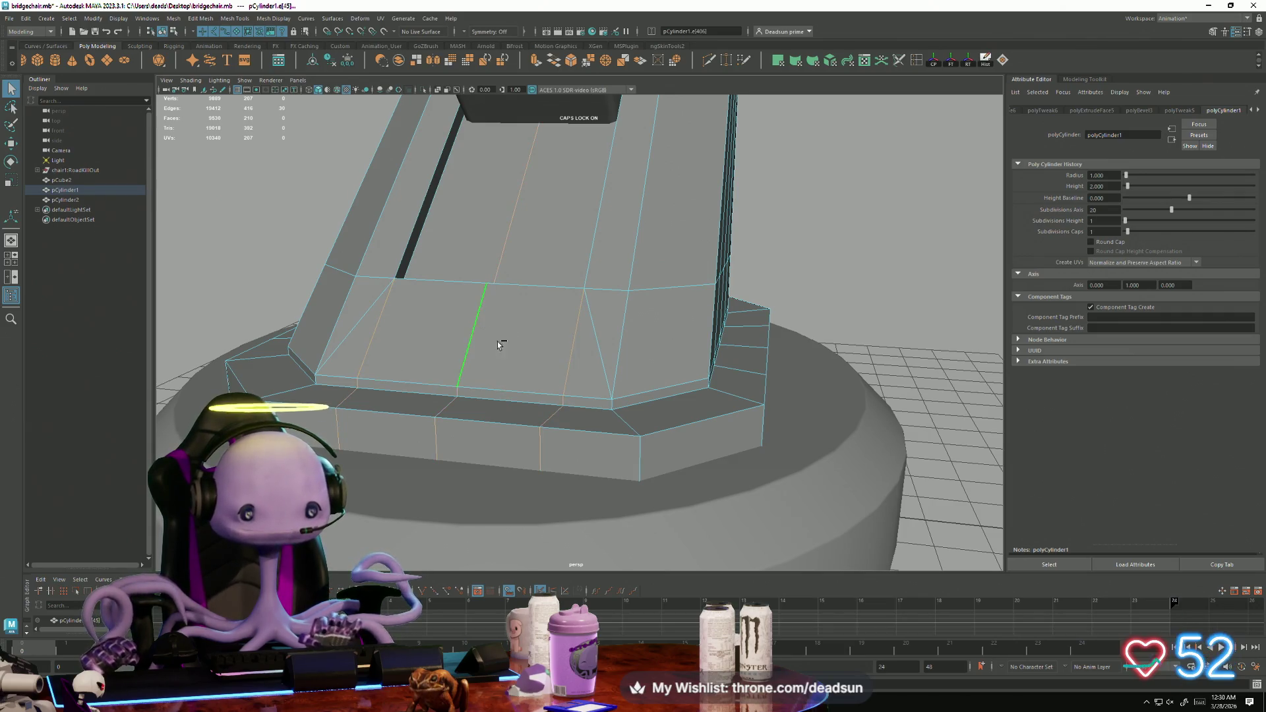
mouse_move(499, 343)
left_mouse_down("alt")
mouse_move(558, 420)
mouse_move(646, 290)
left_mouse_up("alt")
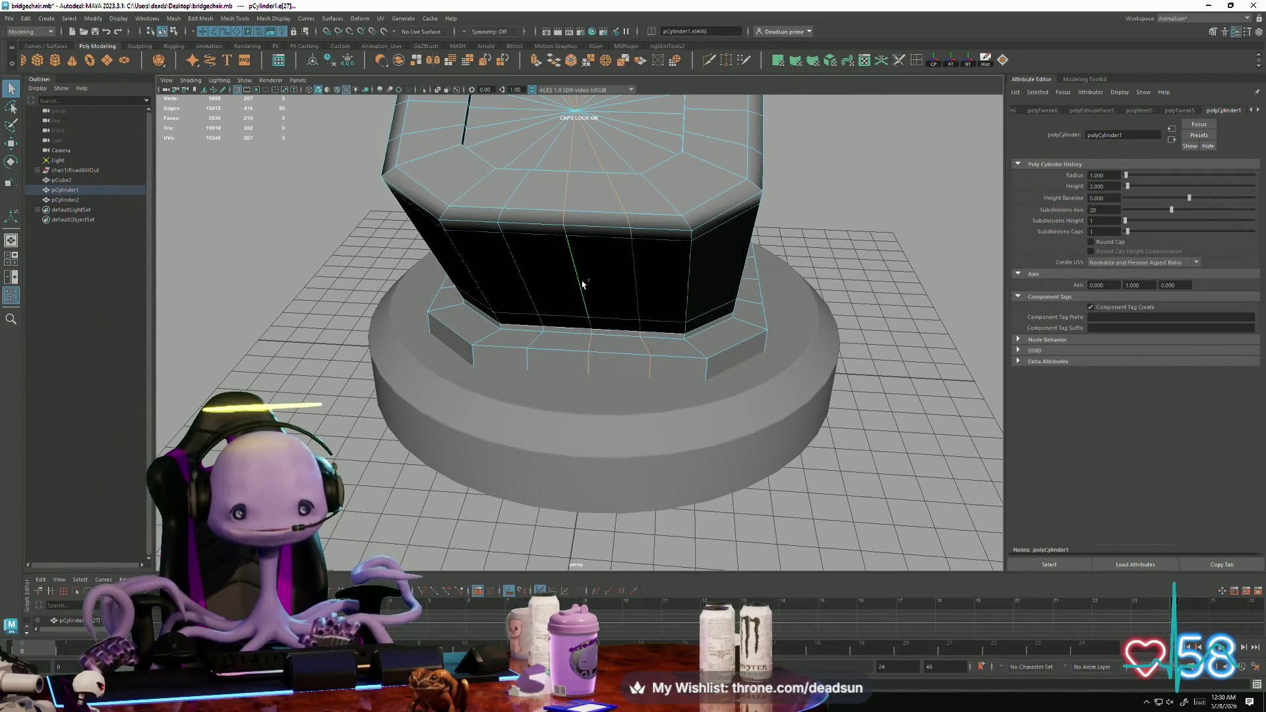
left_click_drag(544, 286, 558, 317, "alt")
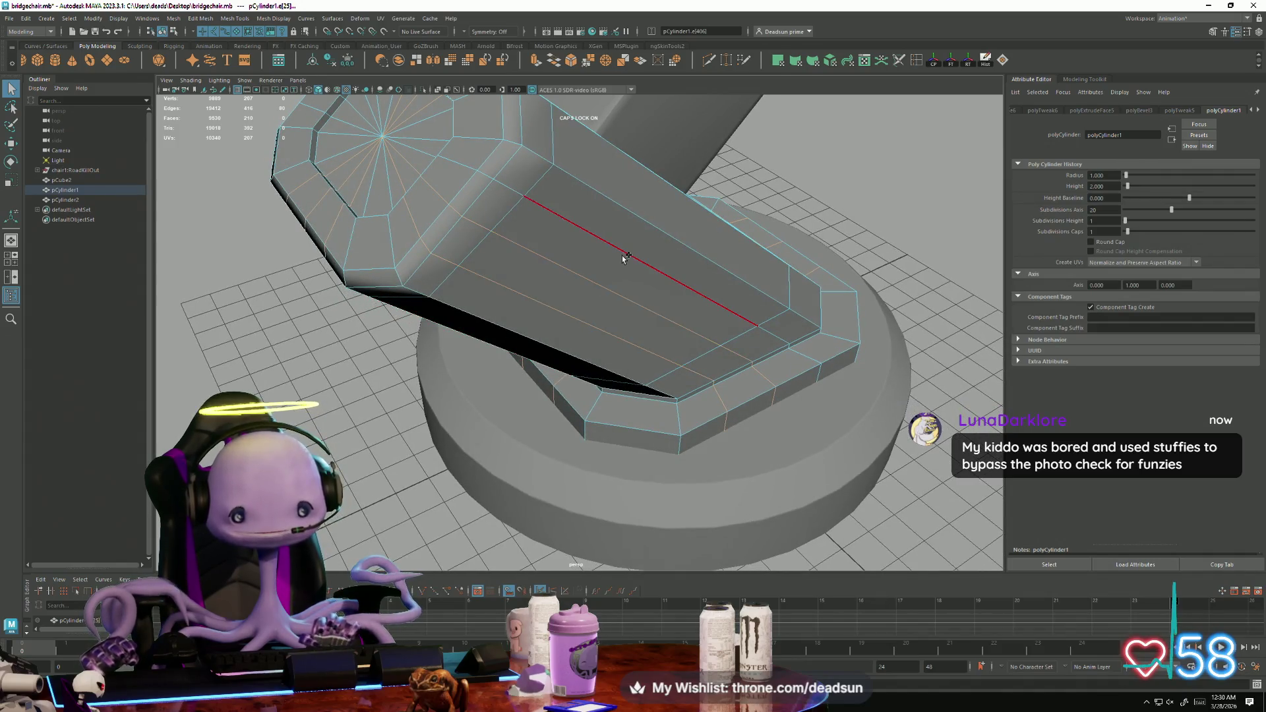
left_click_drag(425, 338, 573, 237, "alt")
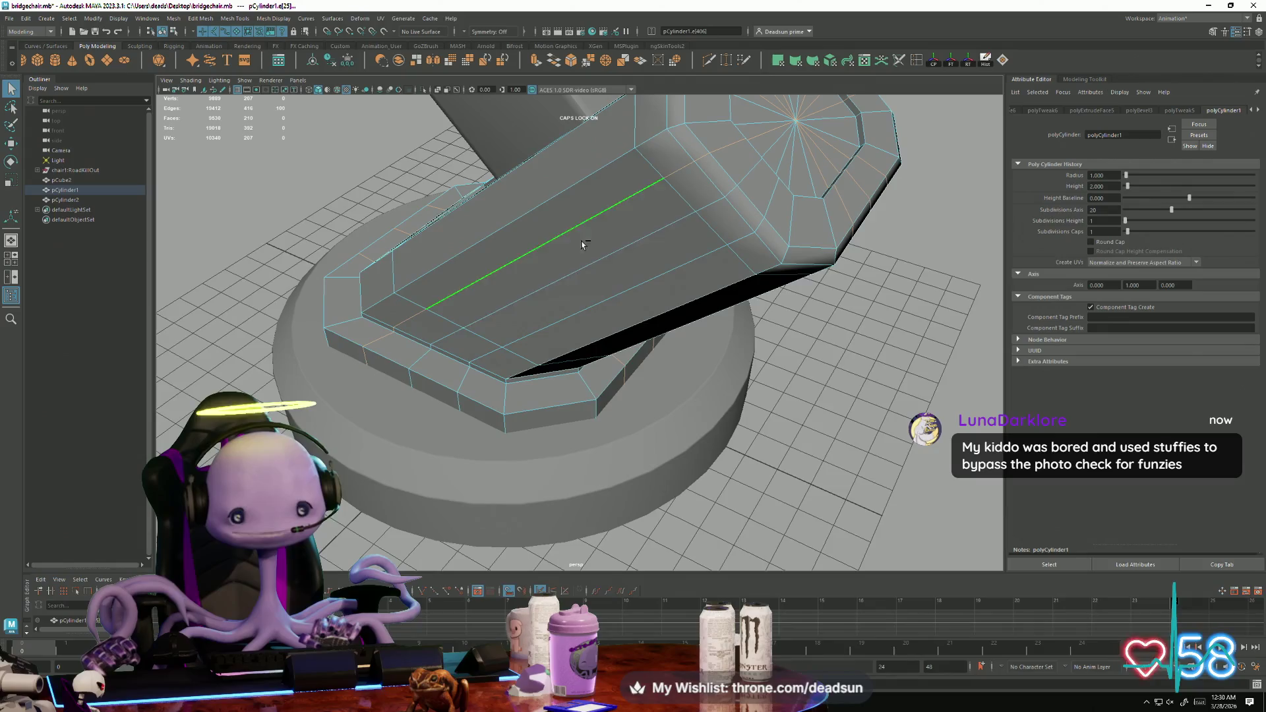
scroll(623, 287, "down", 5)
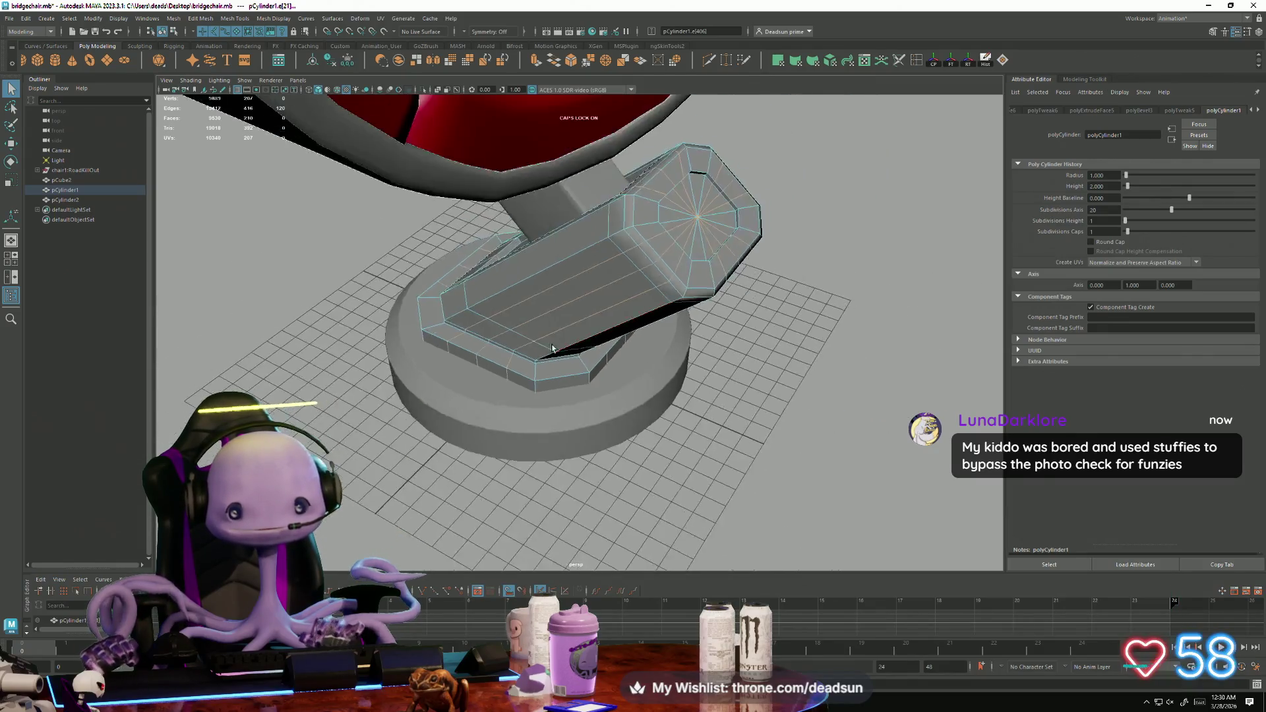
left_click_drag(623, 287, 517, 234, "alt")
key("F9")
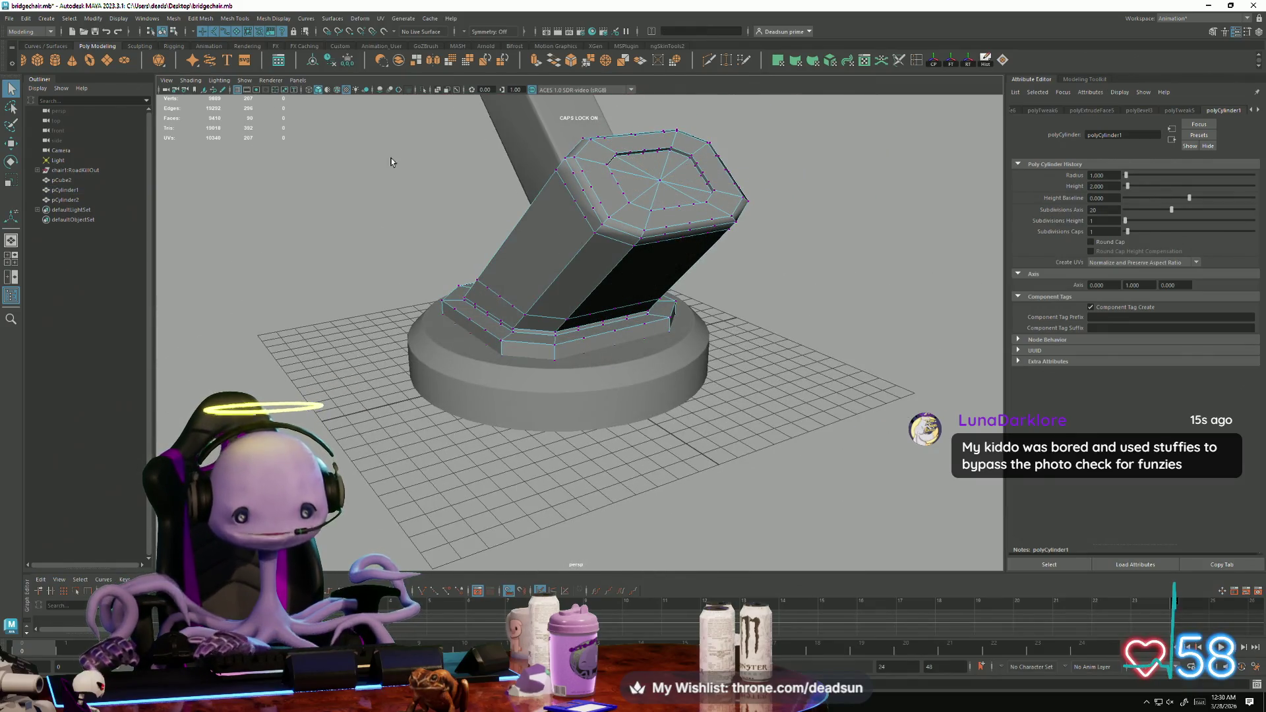
key("F8")
left_click_drag(620, 409, 623, 297, "alt")
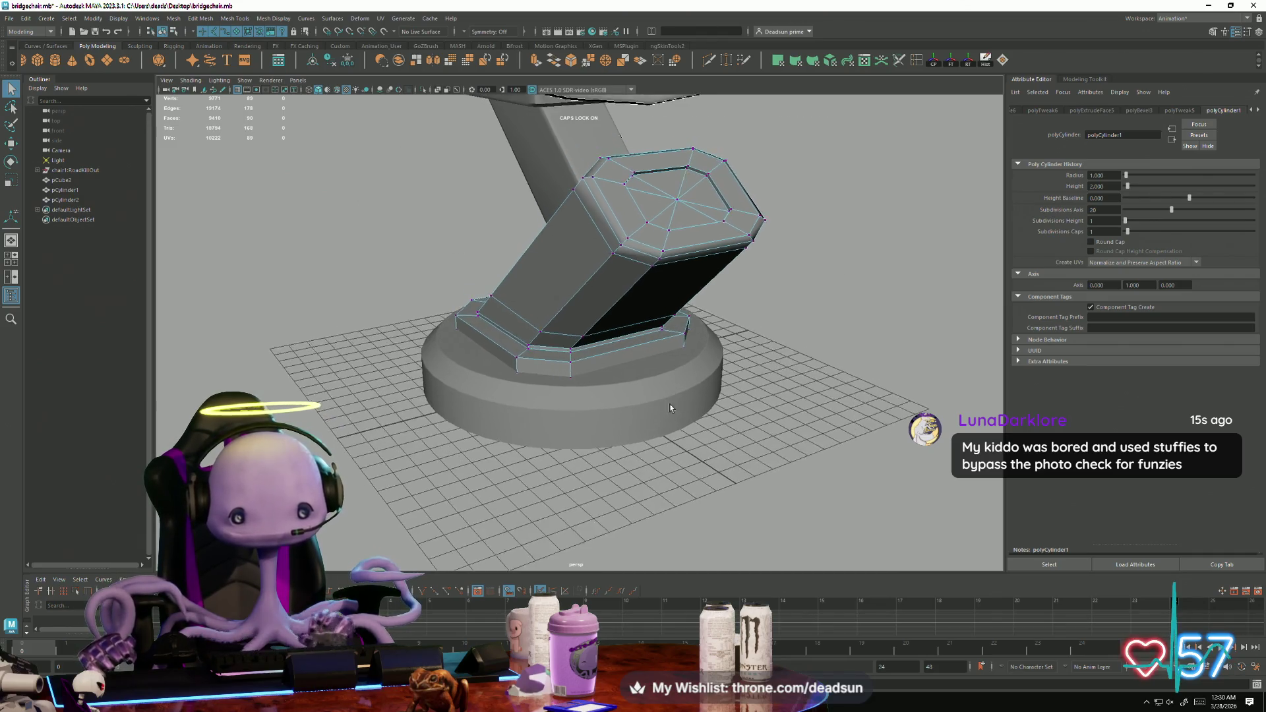
Select and frame the bracket pCube2, orbiting to a front view of the chair.
left_click(550, 281)
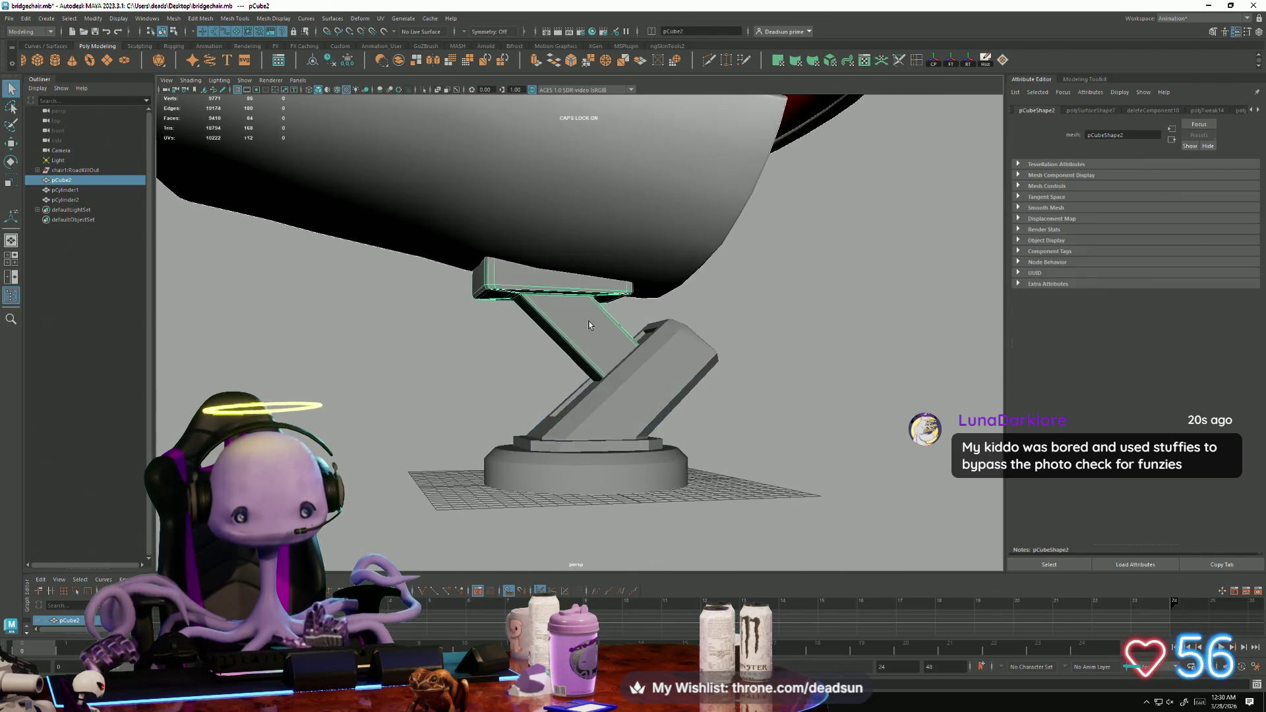
key("f")
mouse_move(550, 282)
left_mouse_down("alt")
mouse_move(511, 394)
mouse_move(533, 420)
mouse_move(434, 427)
mouse_move(418, 409)
left_mouse_up("alt")
scroll(512, 392, "down", 5)
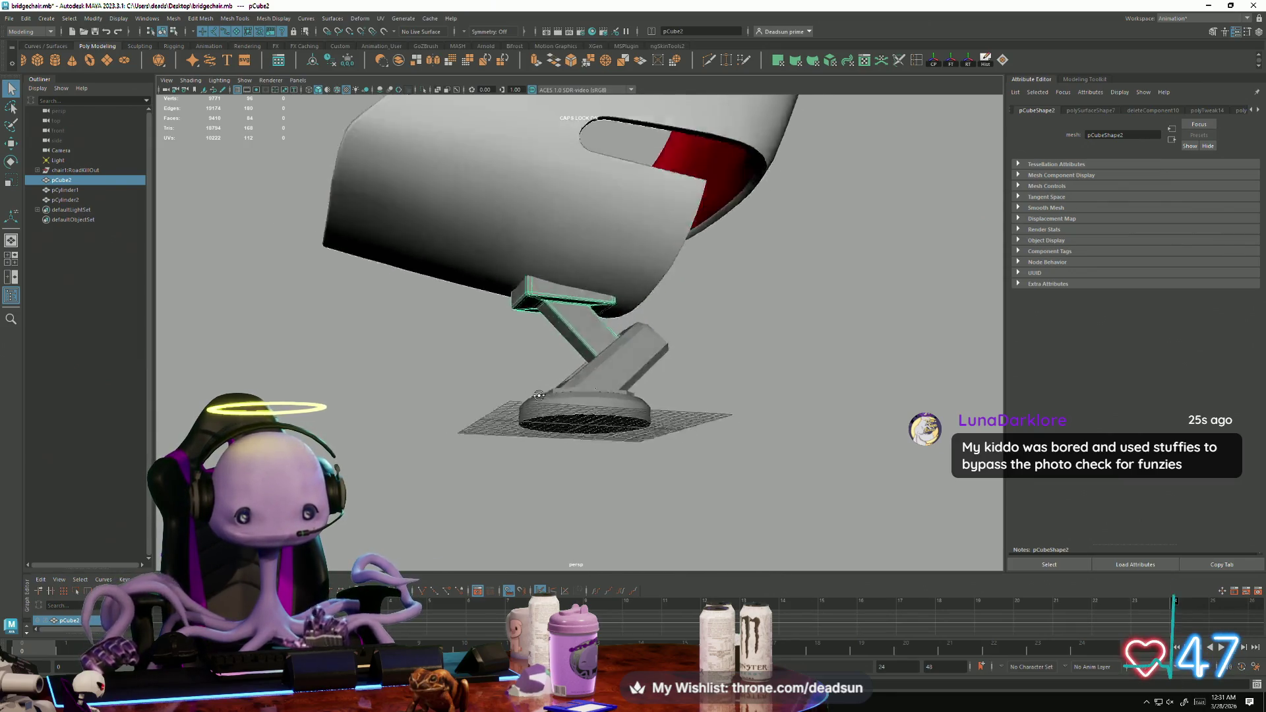
left_click_drag(418, 410, 609, 414, "alt")
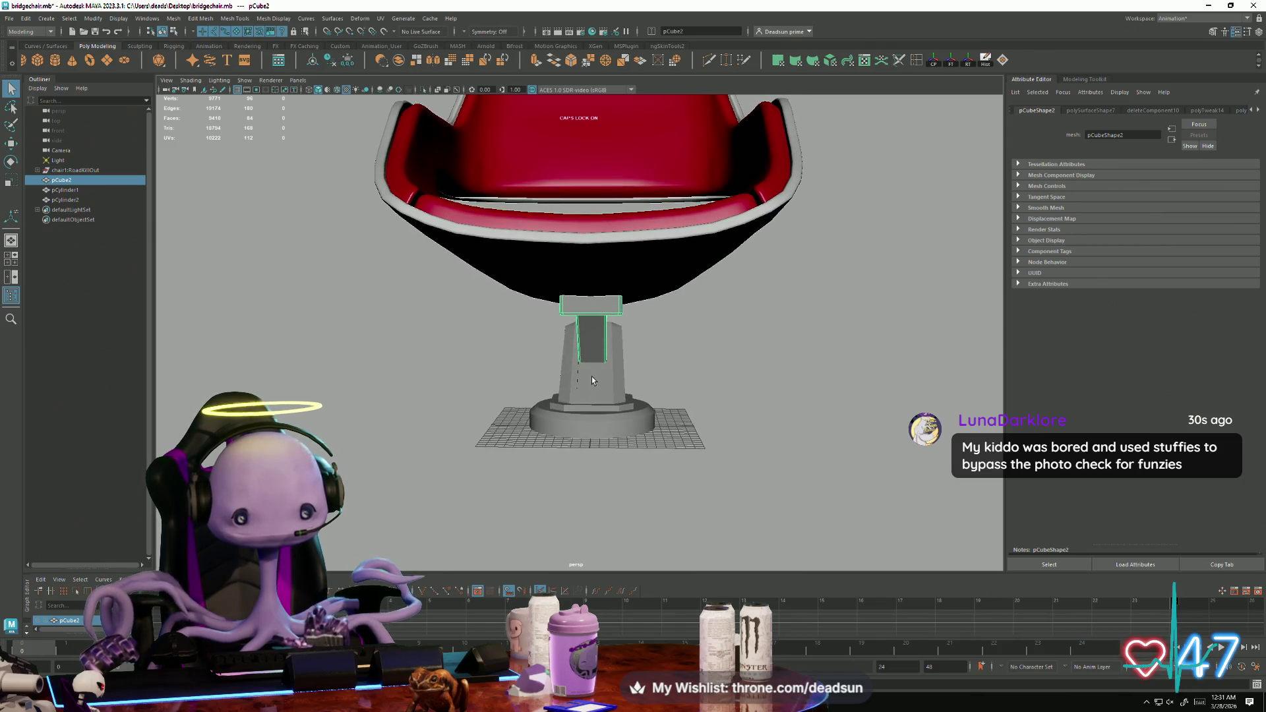
Add the leg cylinder to the selection, orbit to a side view, then deselect.
left_click(607, 391, "shift")
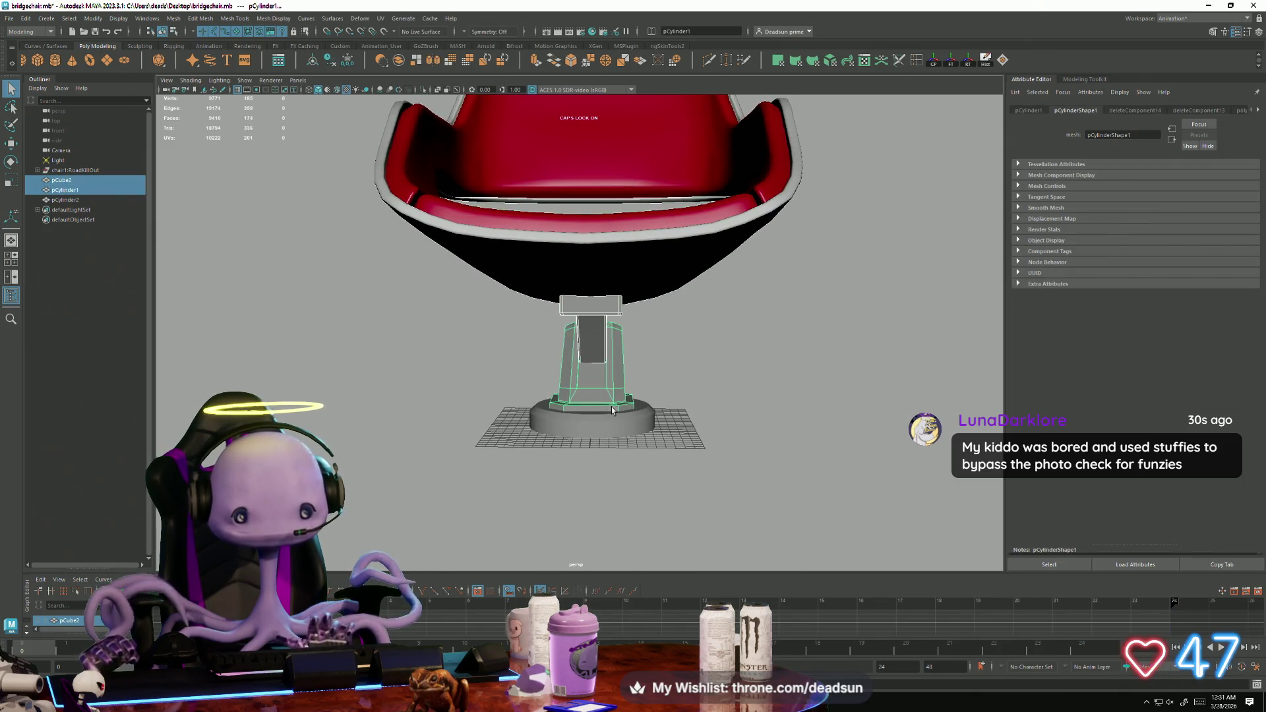
left_click_drag(621, 424, 630, 400, "alt")
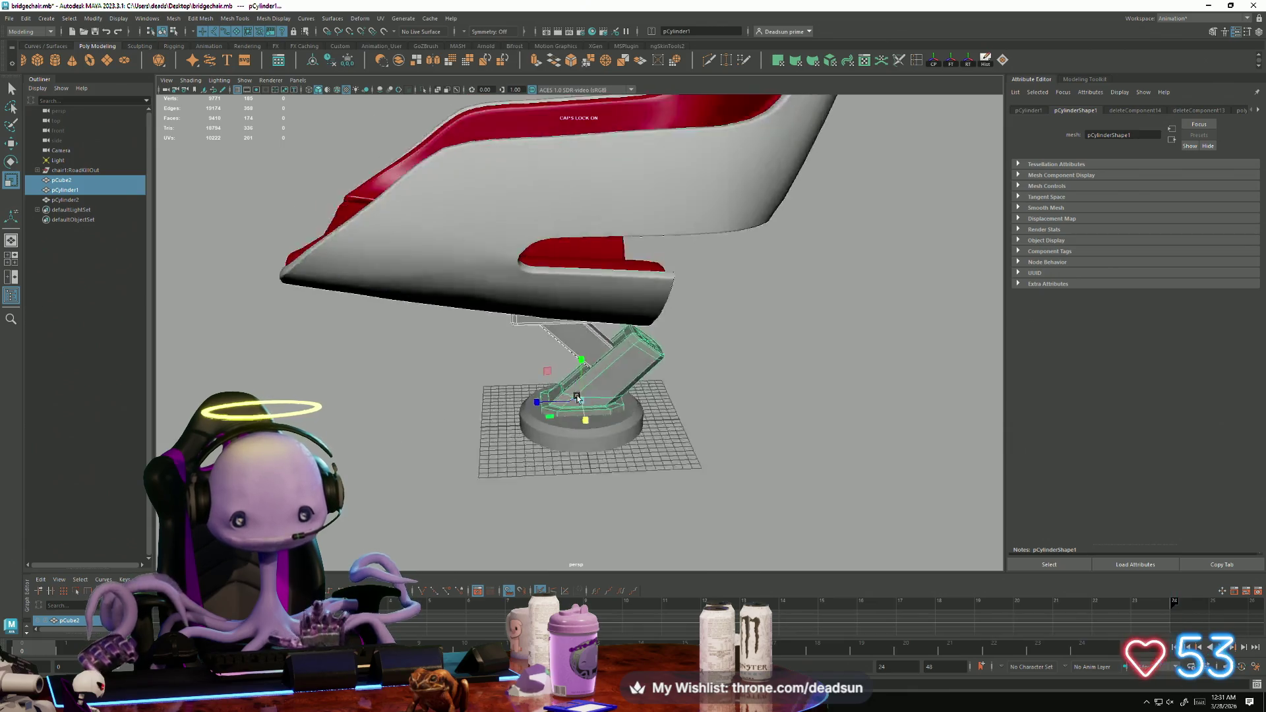
left_click_drag(661, 382, 498, 396, "alt")
left_click(542, 398)
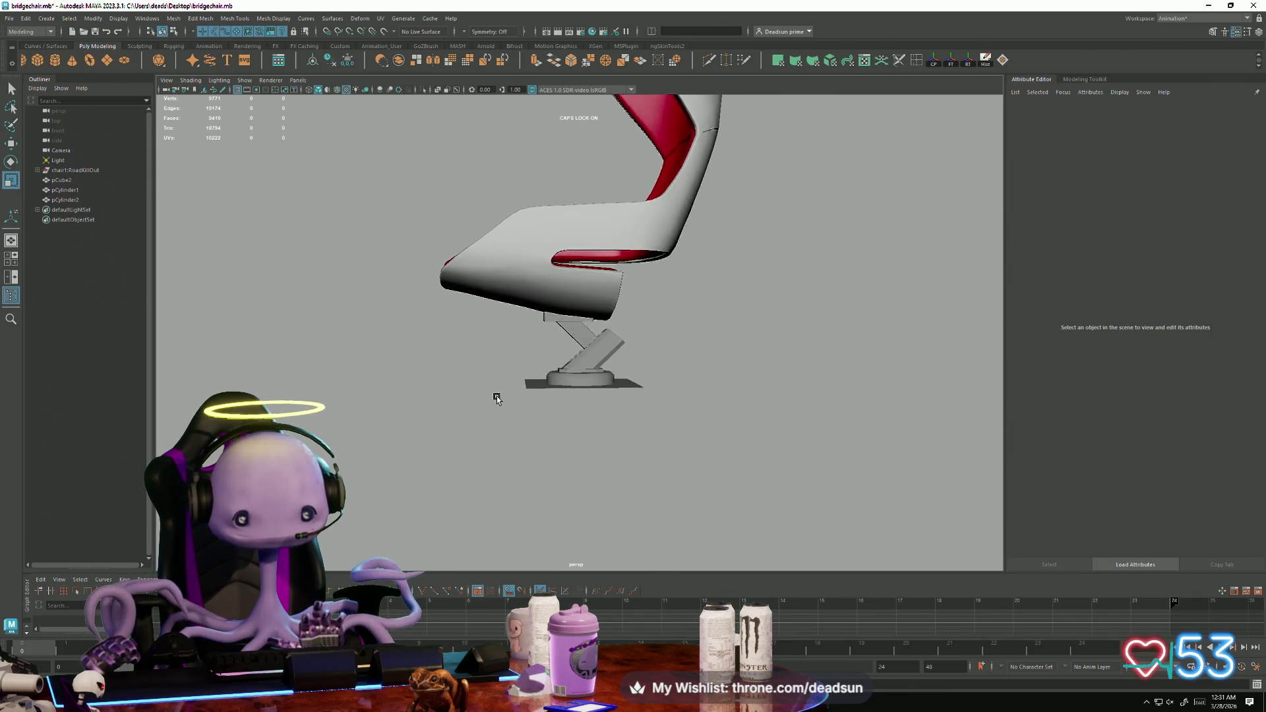
Zoom and orbit low until the top of the angled leg fills the viewport.
right_click_drag(497, 395, 885, 508, "alt")
mouse_move(885, 508)
left_mouse_down("alt")
mouse_move(686, 486)
mouse_move(634, 498)
left_mouse_up("alt")
right_click_drag(634, 497, 934, 532, "alt")
Select the leg's top edges and apply Mesh Display > Harden Edge.
left_click(742, 396)
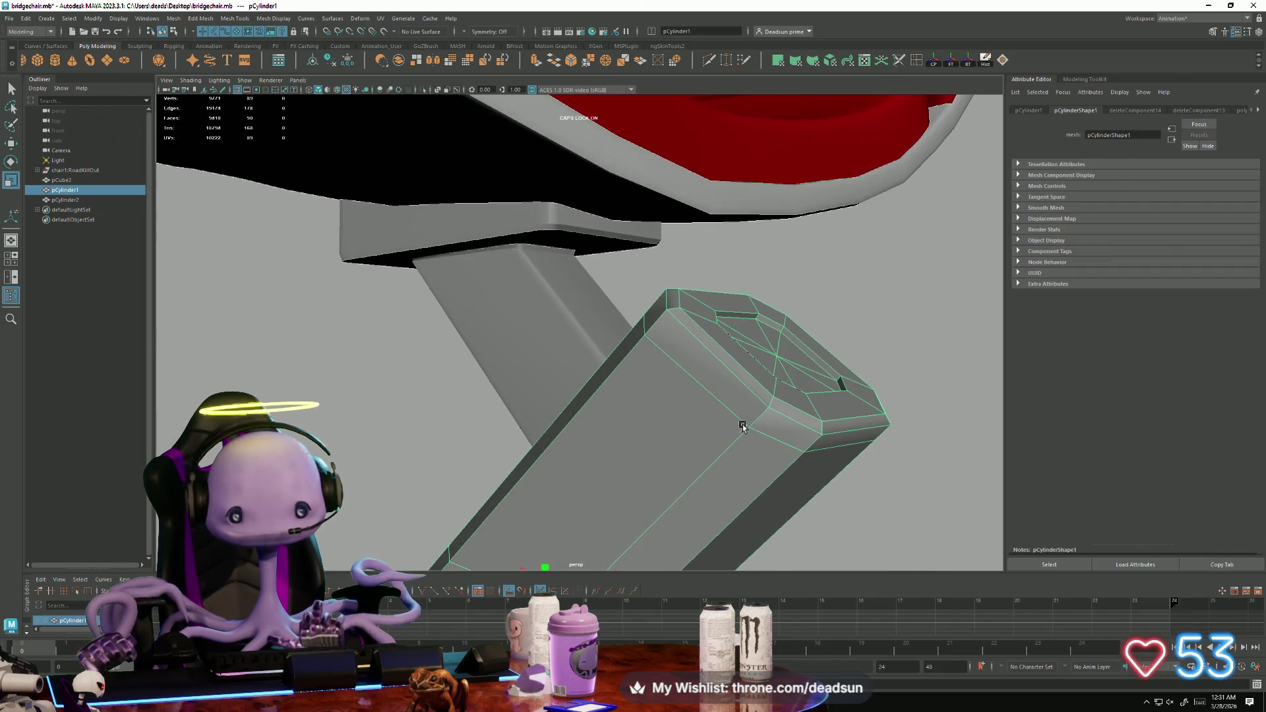
right_click_drag(742, 419, 742, 391)
left_click(744, 382)
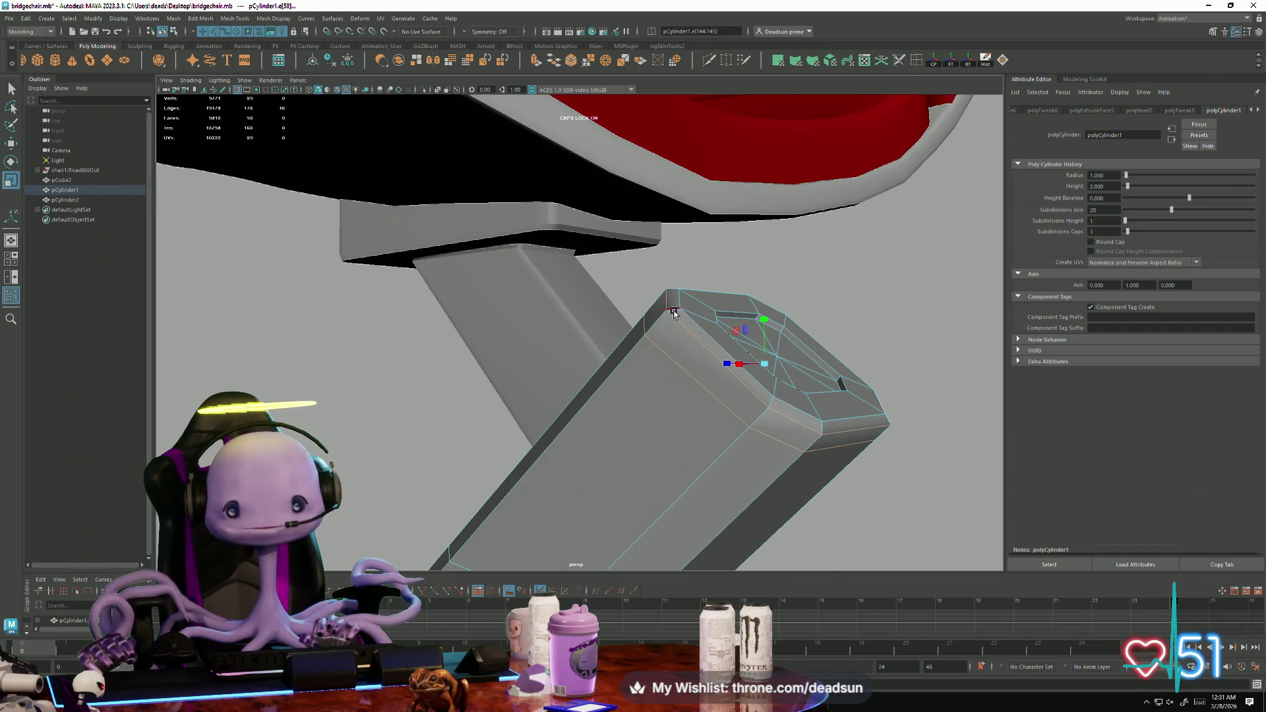
left_click(237, 19)
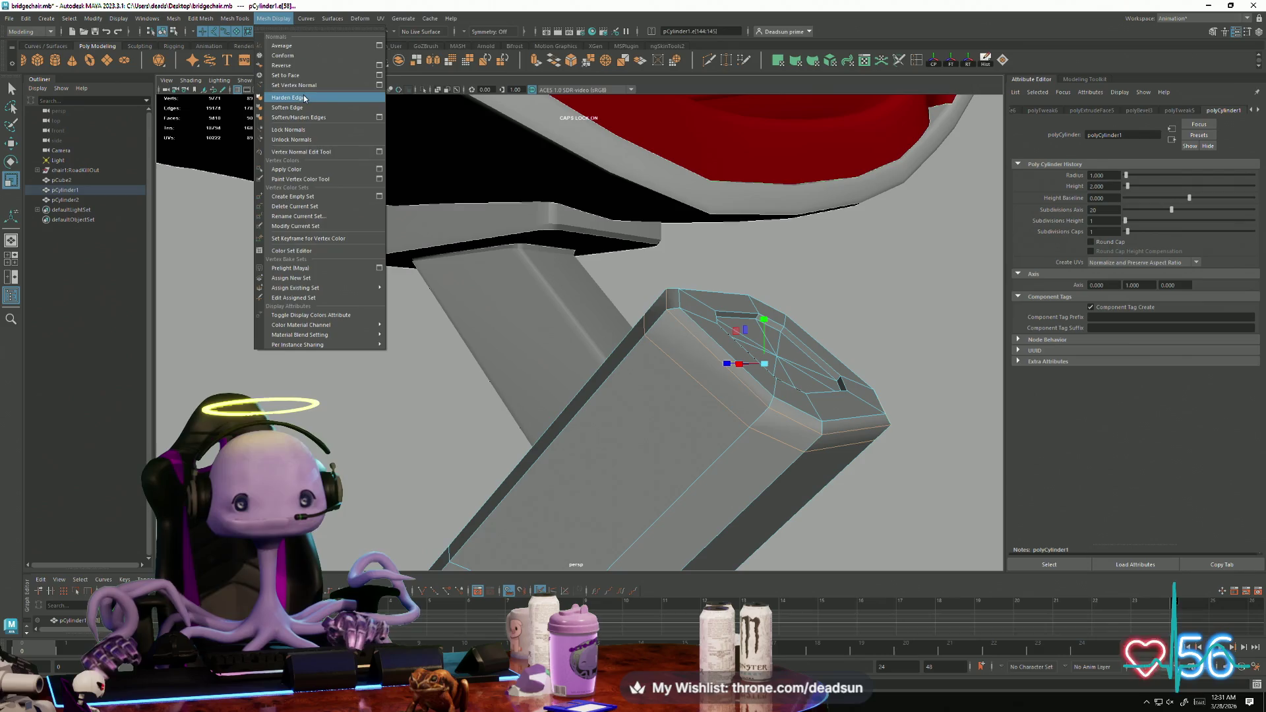
left_click(303, 98)
Leave the leg's edge mode and switch the bracket pCube2 to edge editing.
right_click_drag(631, 354, 682, 340)
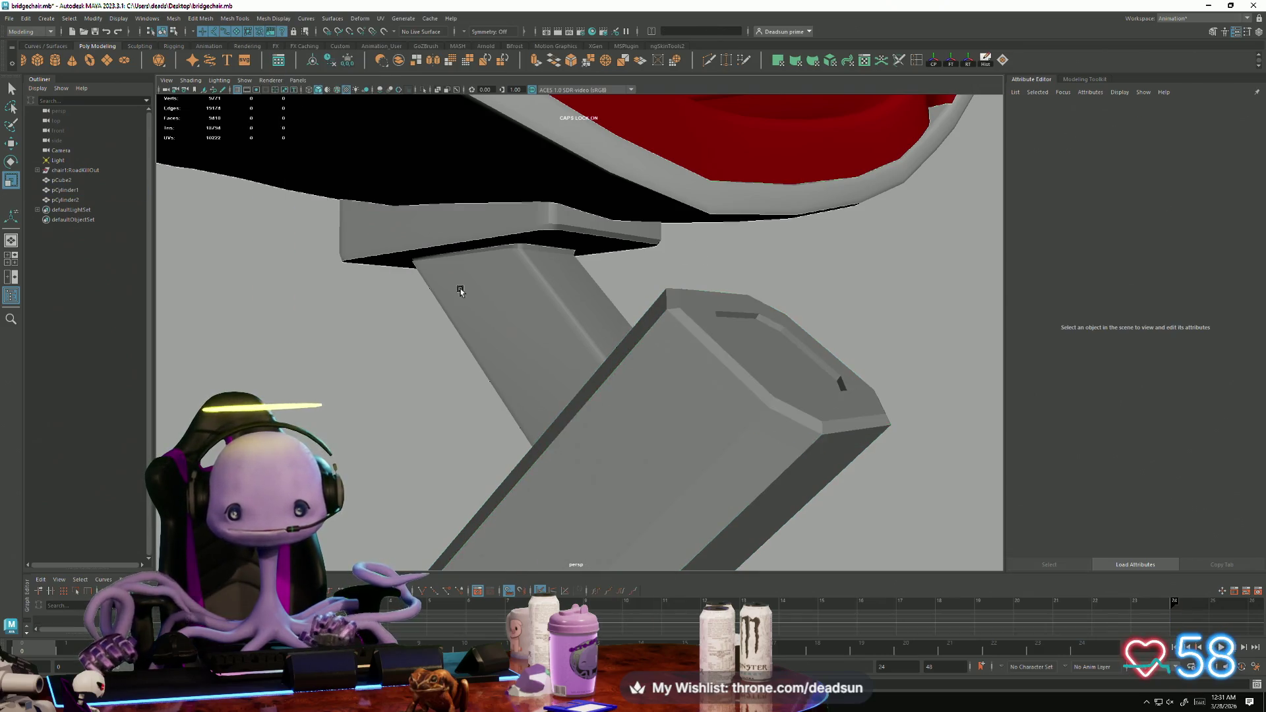
left_click_drag(461, 283, 509, 264, "alt")
left_click(505, 261)
right_click(496, 257)
left_click(497, 229)
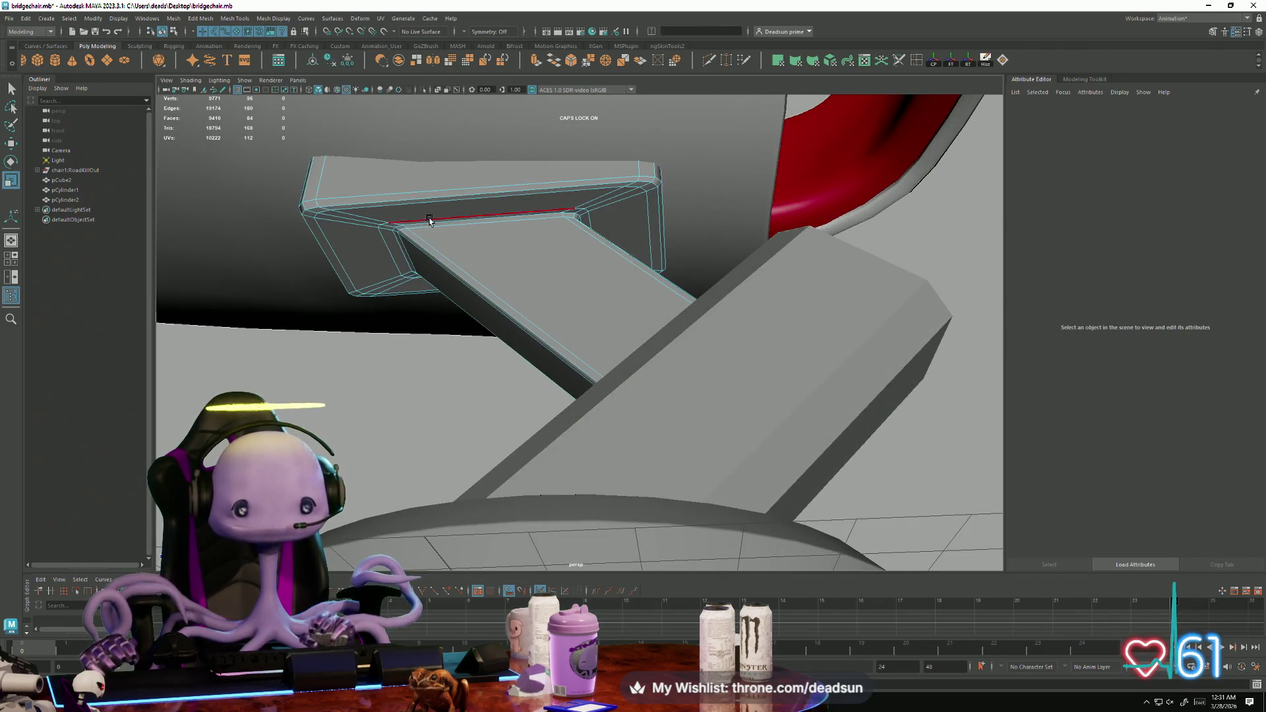
scroll(428, 220, "down", 5)
scroll(642, 283, "down", 8)
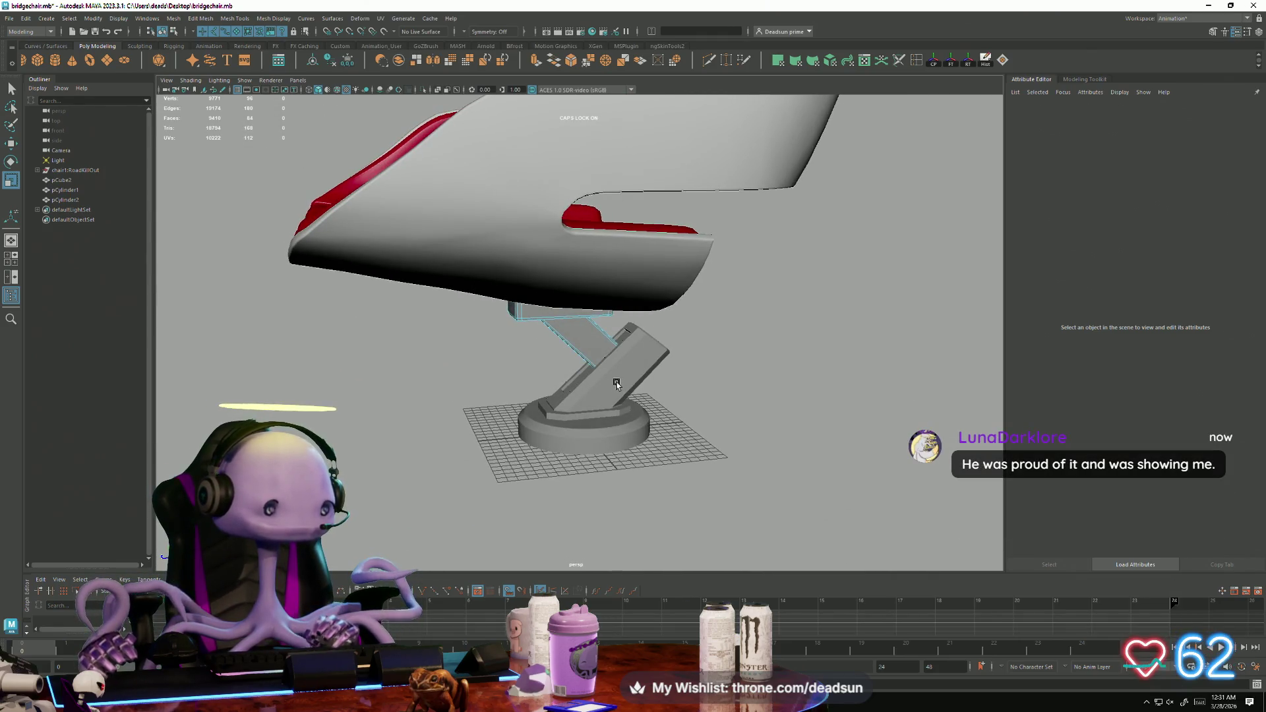
scroll(756, 333, "down", 4)
Pull back and orbit to a front view with the chair filling the viewport.
mouse_move(754, 334)
left_mouse_down("alt")
mouse_move(367, 354)
mouse_move(427, 327)
mouse_move(365, 354)
mouse_move(294, 353)
mouse_move(396, 356)
mouse_move(342, 362)
mouse_move(346, 333)
mouse_move(396, 291)
mouse_move(352, 350)
mouse_move(274, 350)
mouse_move(251, 327)
mouse_move(189, 365)
mouse_move(167, 356)
left_mouse_up("alt")
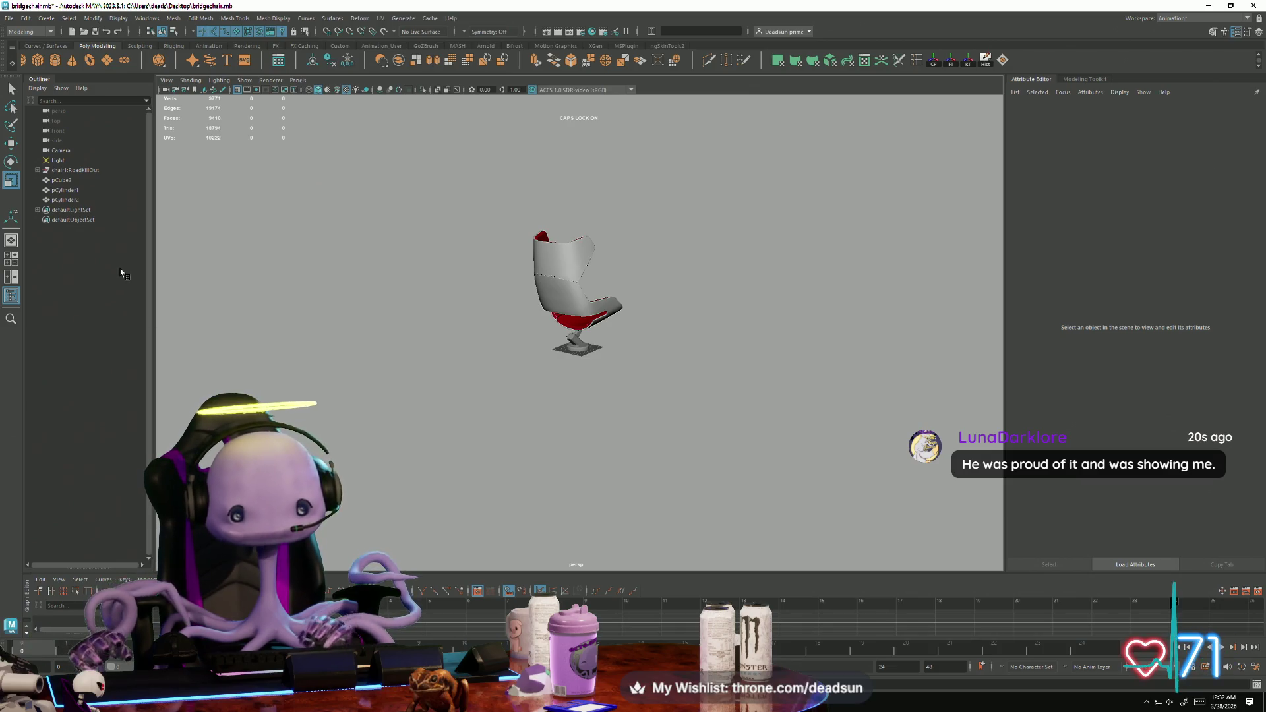
right_click_drag(499, 432, 879, 580, "alt")
mouse_move(879, 581)
left_mouse_down("alt")
mouse_move(555, 503)
mouse_move(585, 492)
left_mouse_up("alt")
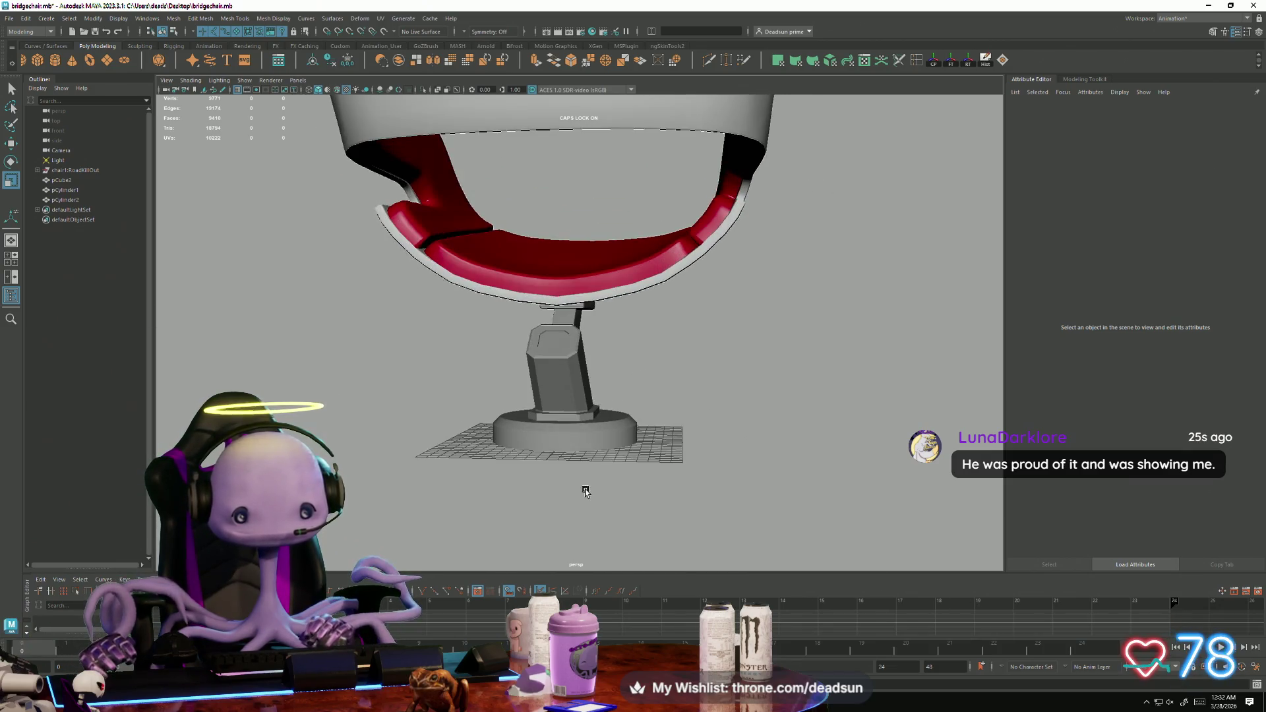
Select the seat shell in vertex mode and pick the vertices along its front rim.
left_click(673, 288)
mouse_move(673, 287)
left_mouse_down("alt")
mouse_move(612, 322)
mouse_move(627, 328)
mouse_move(525, 329)
mouse_move(522, 283)
mouse_move(604, 288)
mouse_move(692, 313)
mouse_move(608, 282)
left_mouse_up("alt")
key("F9")
left_click(514, 259)
mouse_move(618, 266)
left_mouse_down("alt")
mouse_move(547, 235)
mouse_move(821, 466)
mouse_move(535, 405)
left_mouse_up("alt")
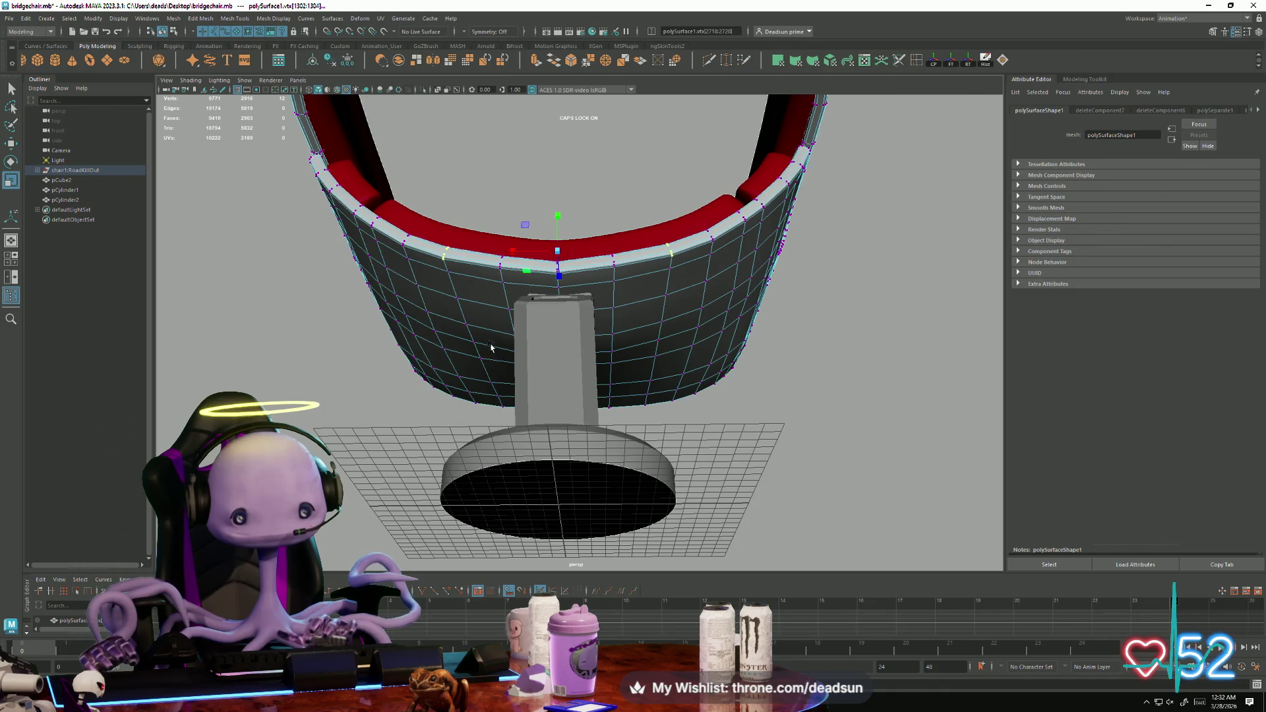
mouse_move(504, 348)
left_mouse_down("alt")
mouse_move(499, 374)
mouse_move(509, 367)
left_mouse_up("alt")
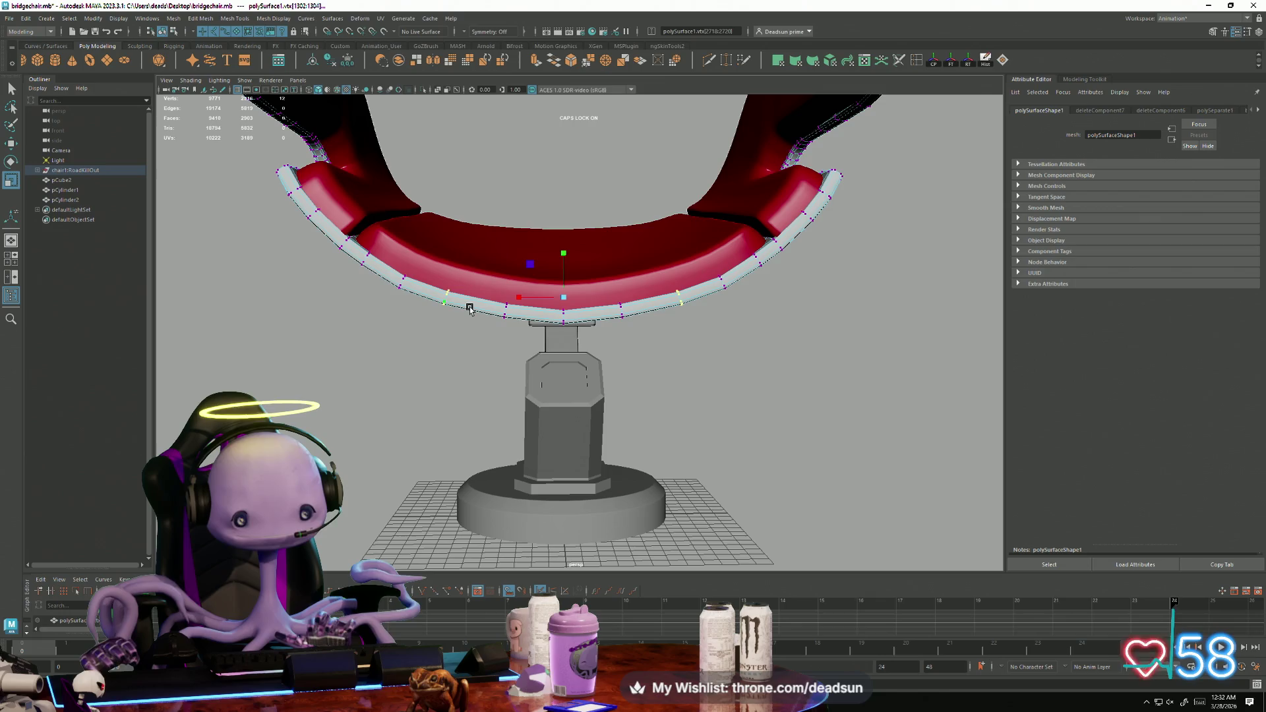
right_click_drag(472, 310, 486, 410)
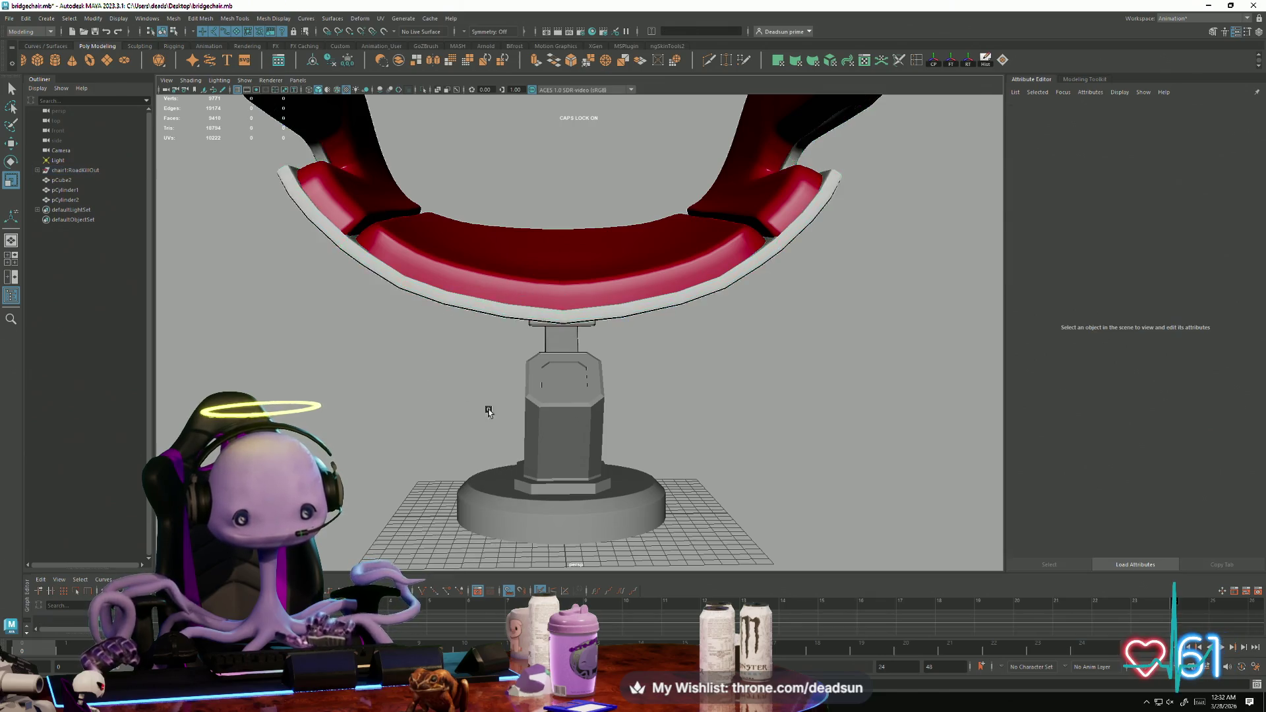
mouse_move(501, 450)
left_mouse_down("alt")
mouse_move(420, 291)
mouse_move(567, 334)
left_mouse_up("alt")
Reselect the shell for vertex editing, clear the vertex selection and settle on a front view of the chair.
left_click(420, 290)
right_click_drag(568, 333, 541, 204)
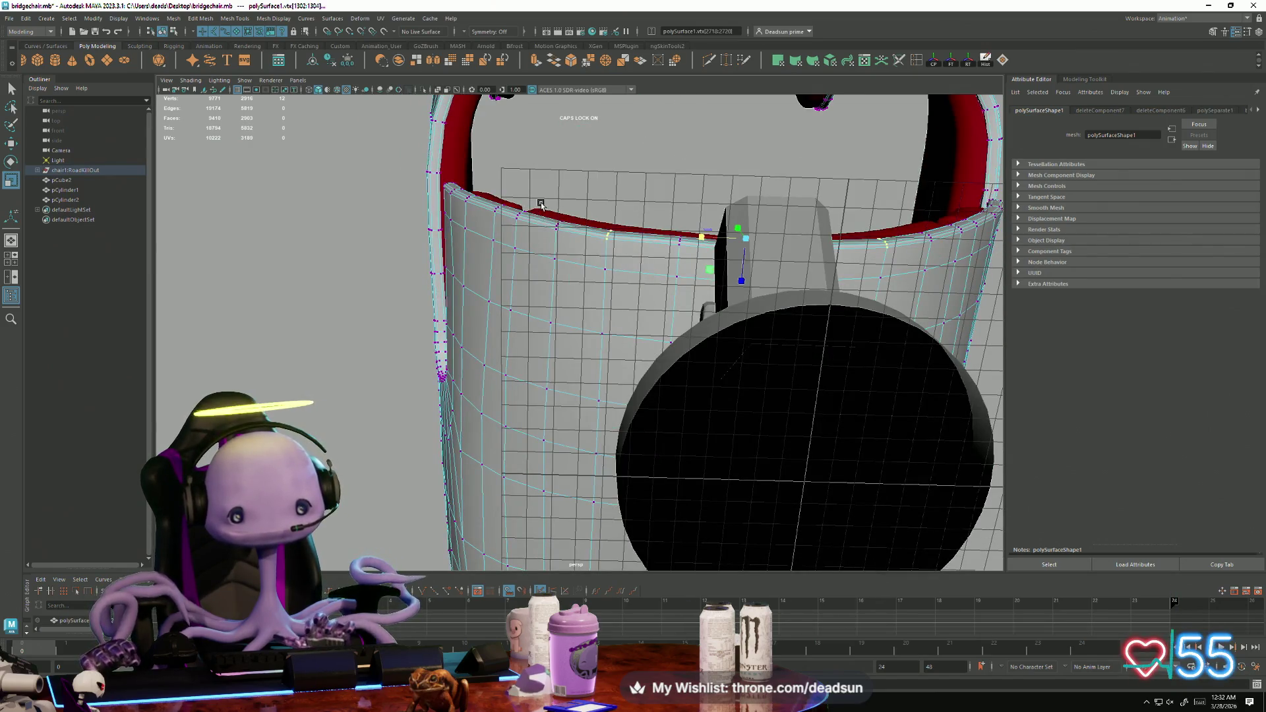
left_click_drag(574, 277, 549, 298, "alt")
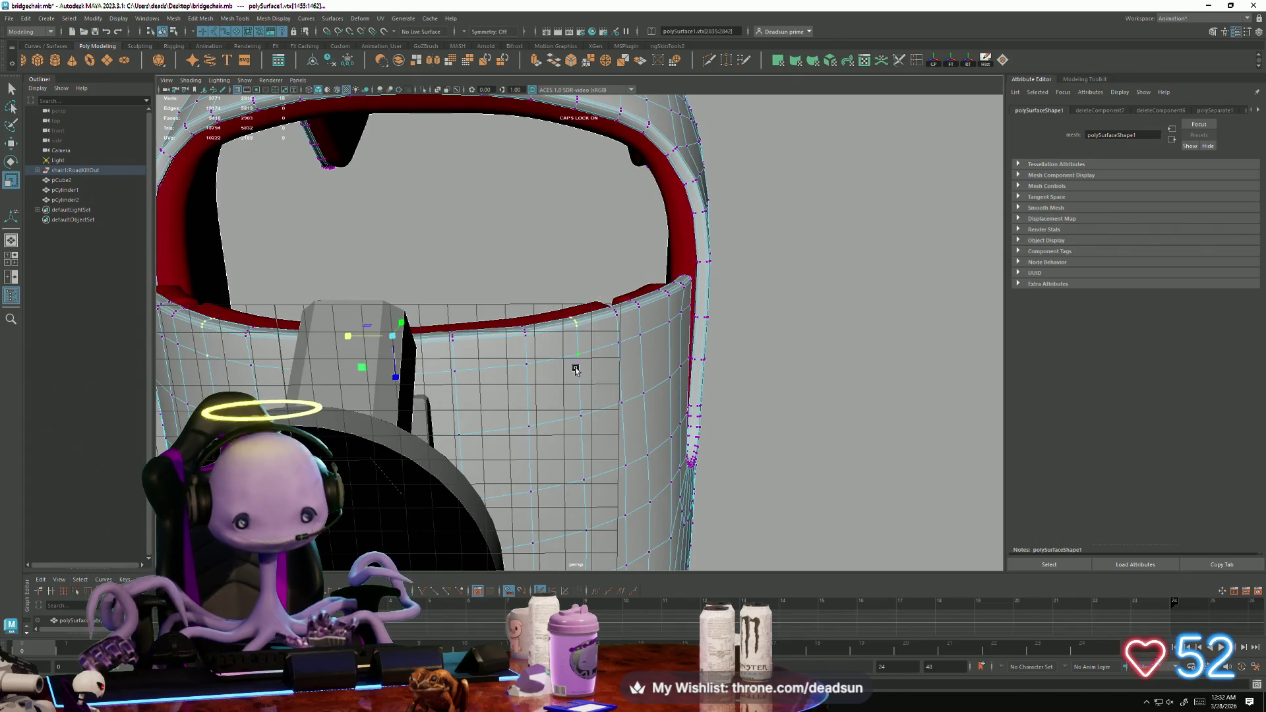
left_click_drag(575, 369, 490, 425, "alt")
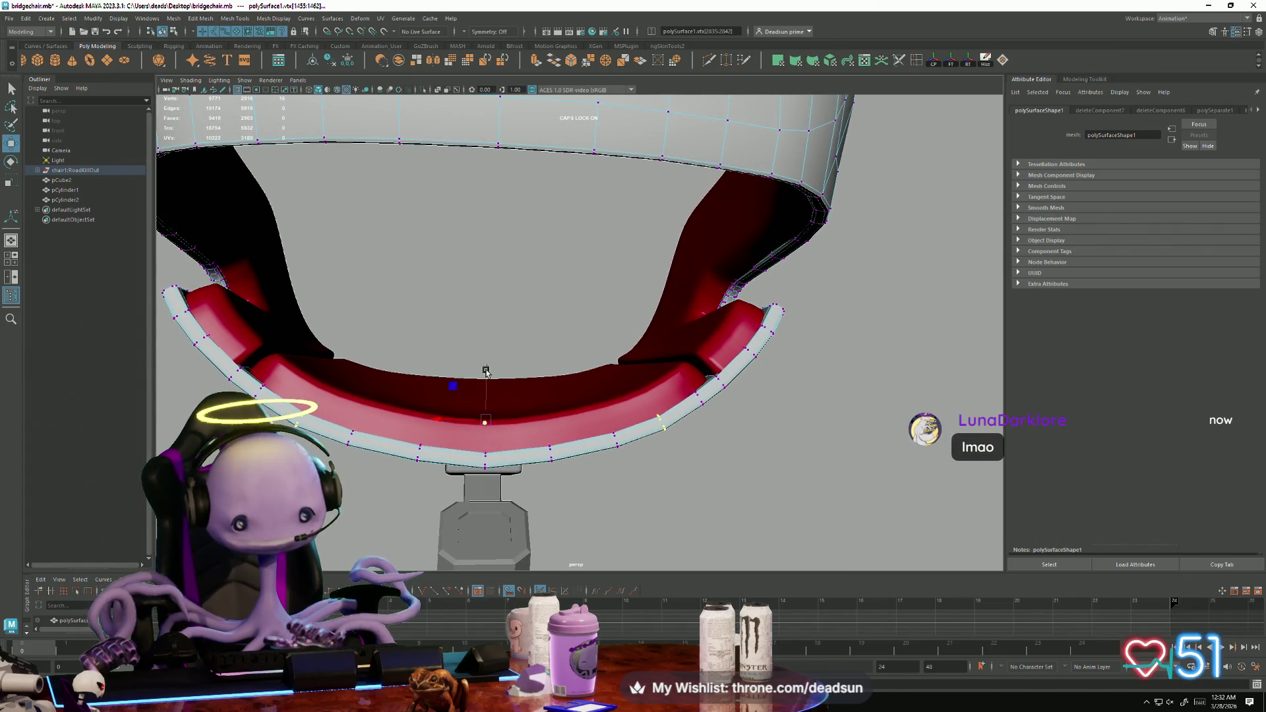
scroll(488, 370, "down", 3)
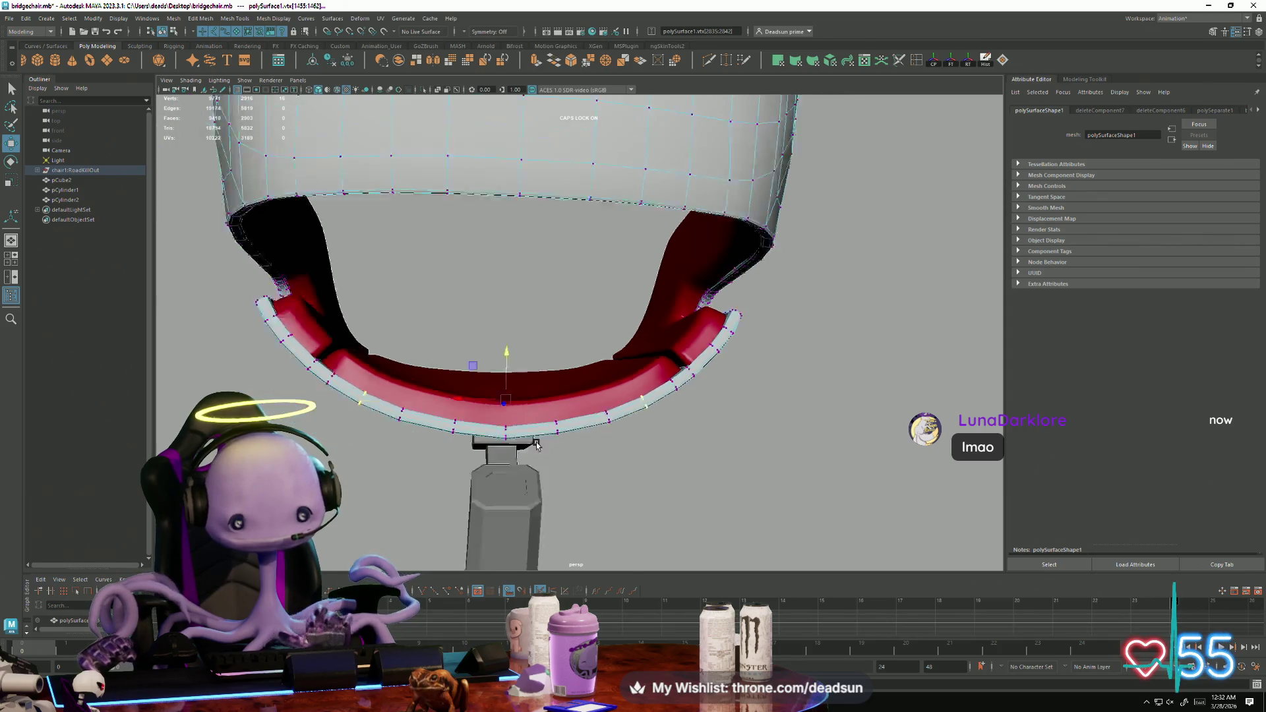
left_click_drag(487, 370, 592, 404, "alt")
left_click(763, 362)
scroll(762, 363, "down", 3)
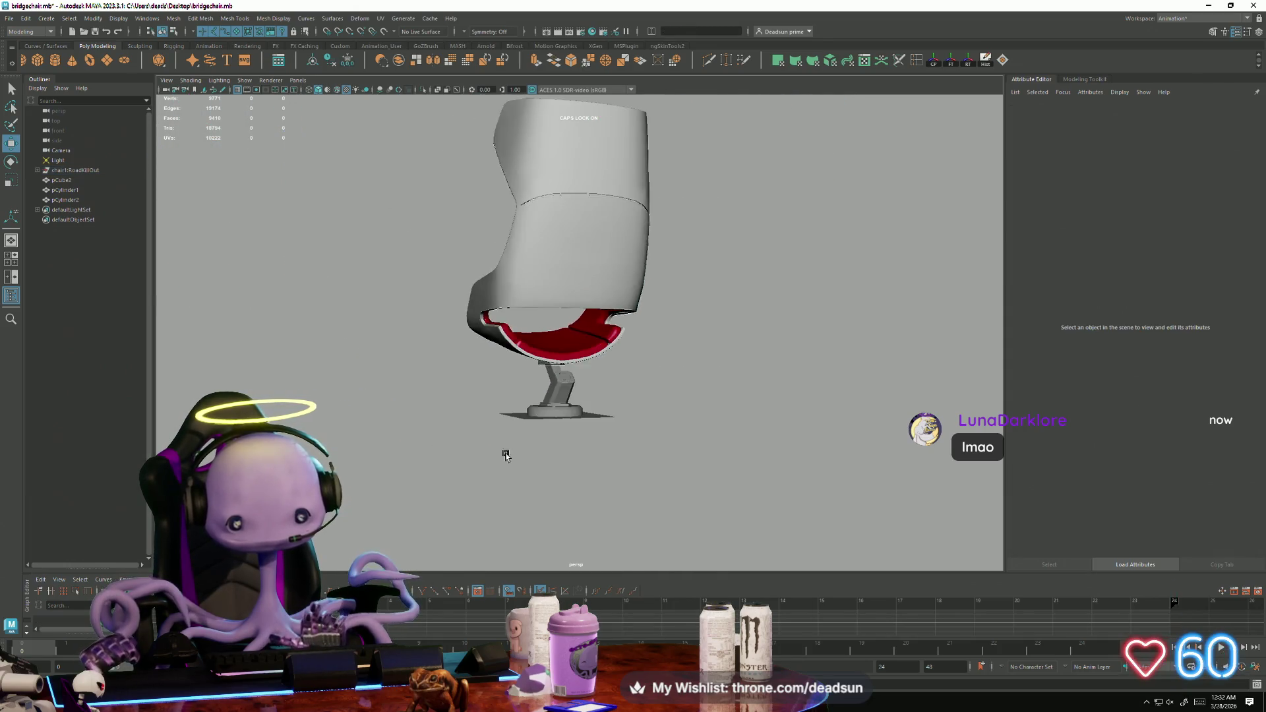
left_click_drag(504, 452, 481, 475, "alt")
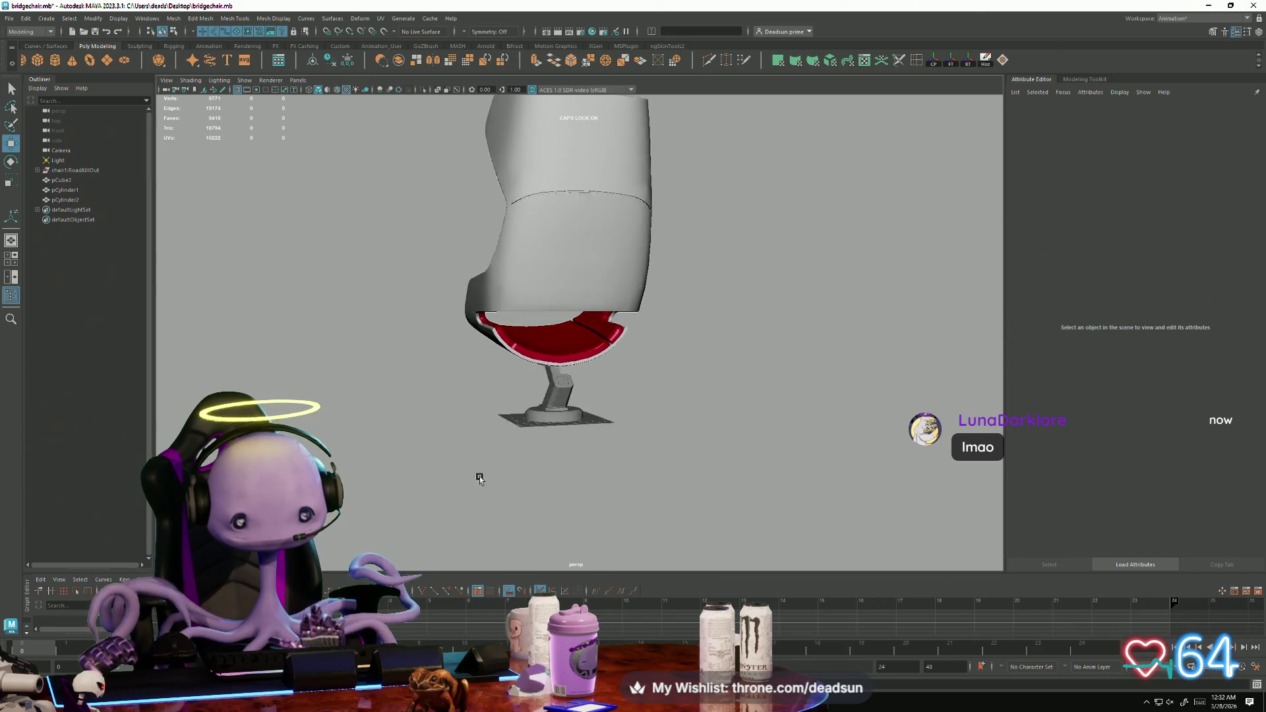
scroll(481, 476, "up", 5)
left_click(513, 457)
right_click(514, 456)
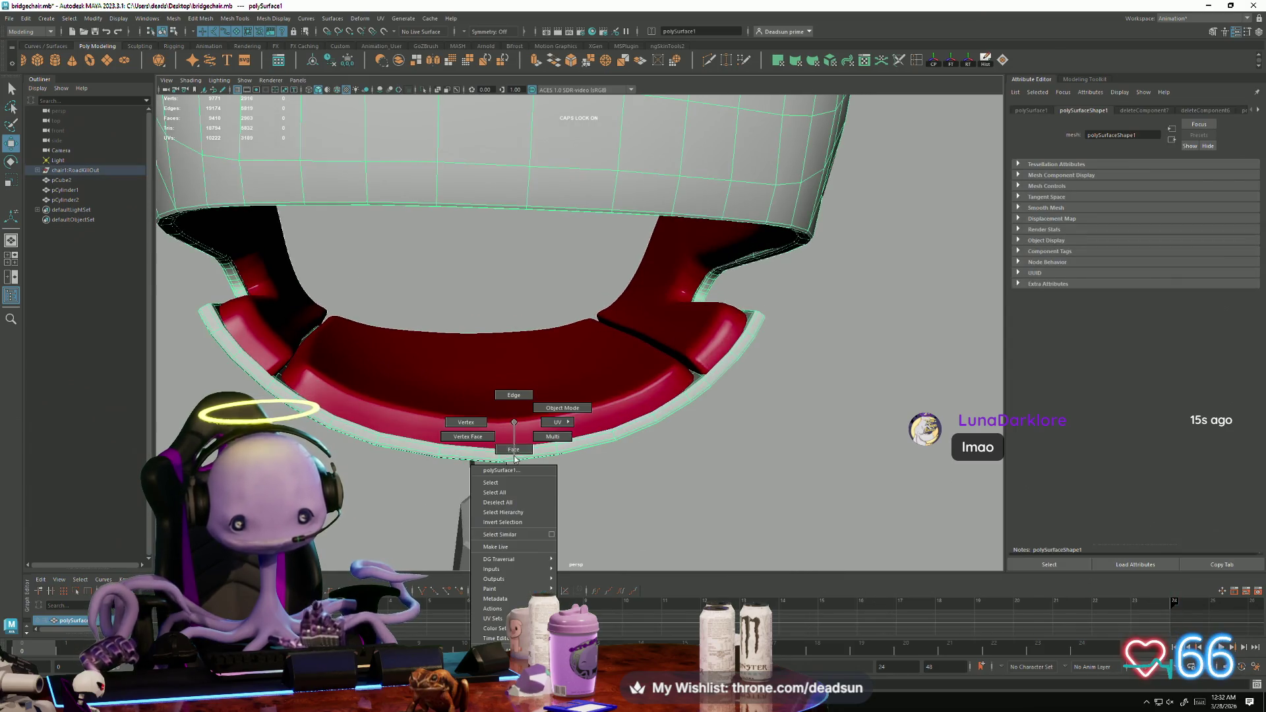
left_click(469, 429)
mouse_move(469, 429)
left_mouse_down("alt")
mouse_move(483, 480)
mouse_move(486, 432)
left_mouse_up("alt")
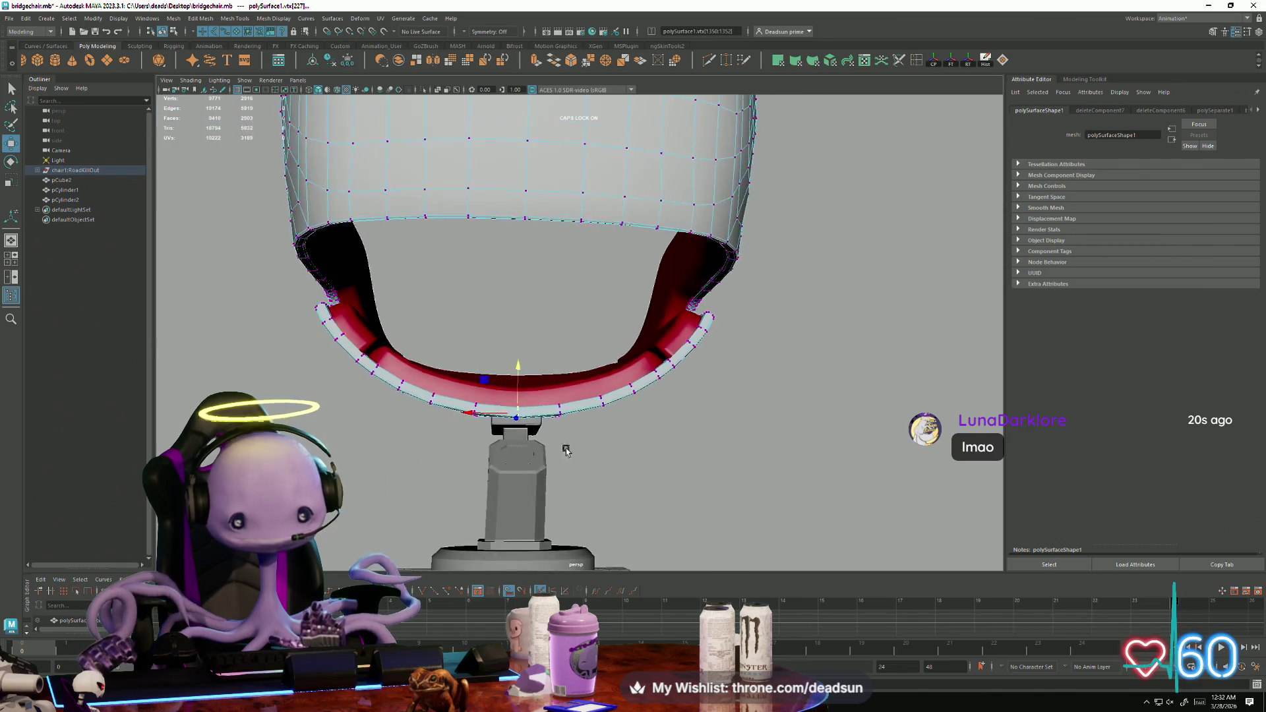
left_click_drag(494, 402, 650, 413, "alt")
right_click(652, 392)
left_click(604, 346)
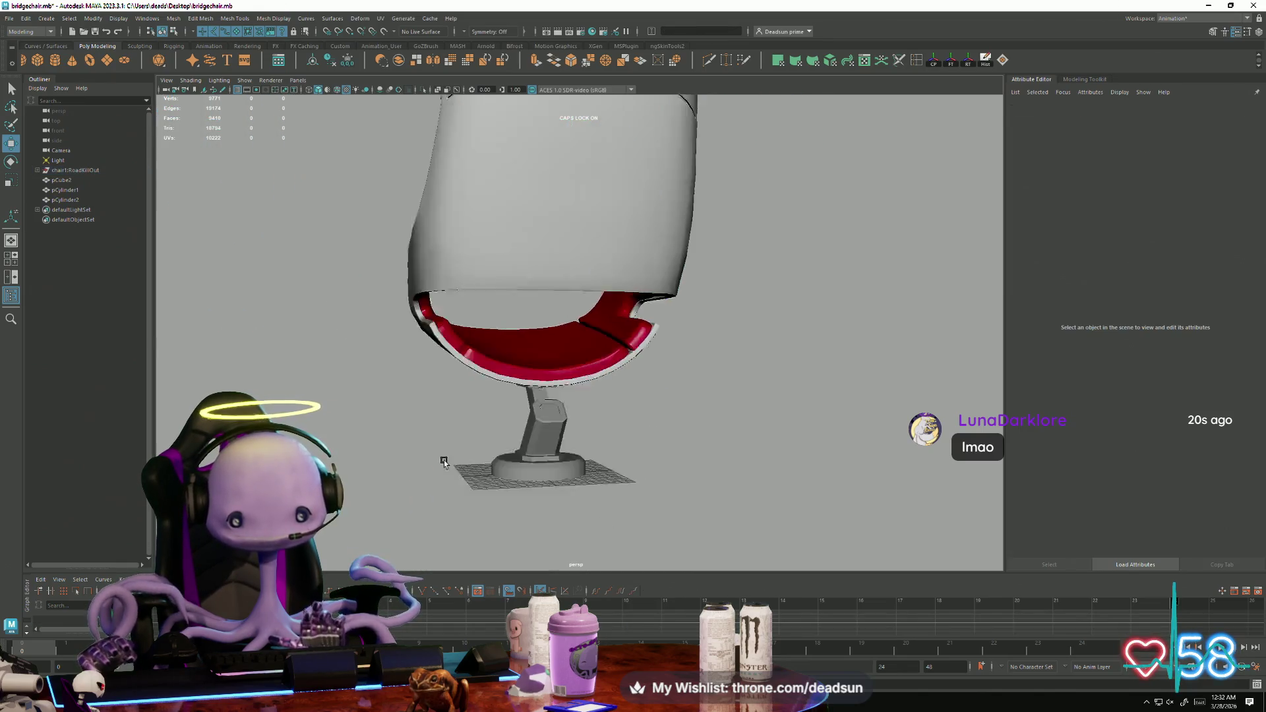
mouse_move(604, 346)
left_mouse_down("alt")
mouse_move(439, 438)
mouse_move(466, 462)
left_mouse_up("alt")
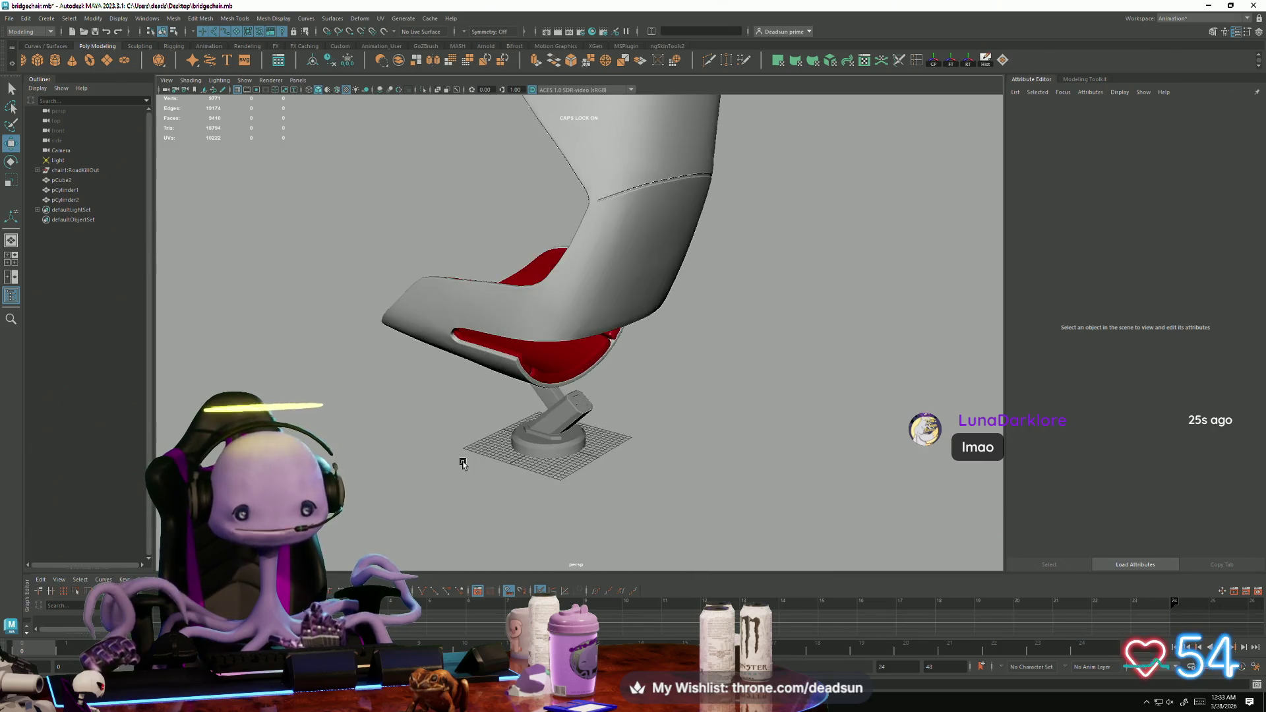
right_click_drag(439, 452, 604, 359, "alt")
left_click(604, 358)
right_click_drag(752, 518, 556, 534, "alt")
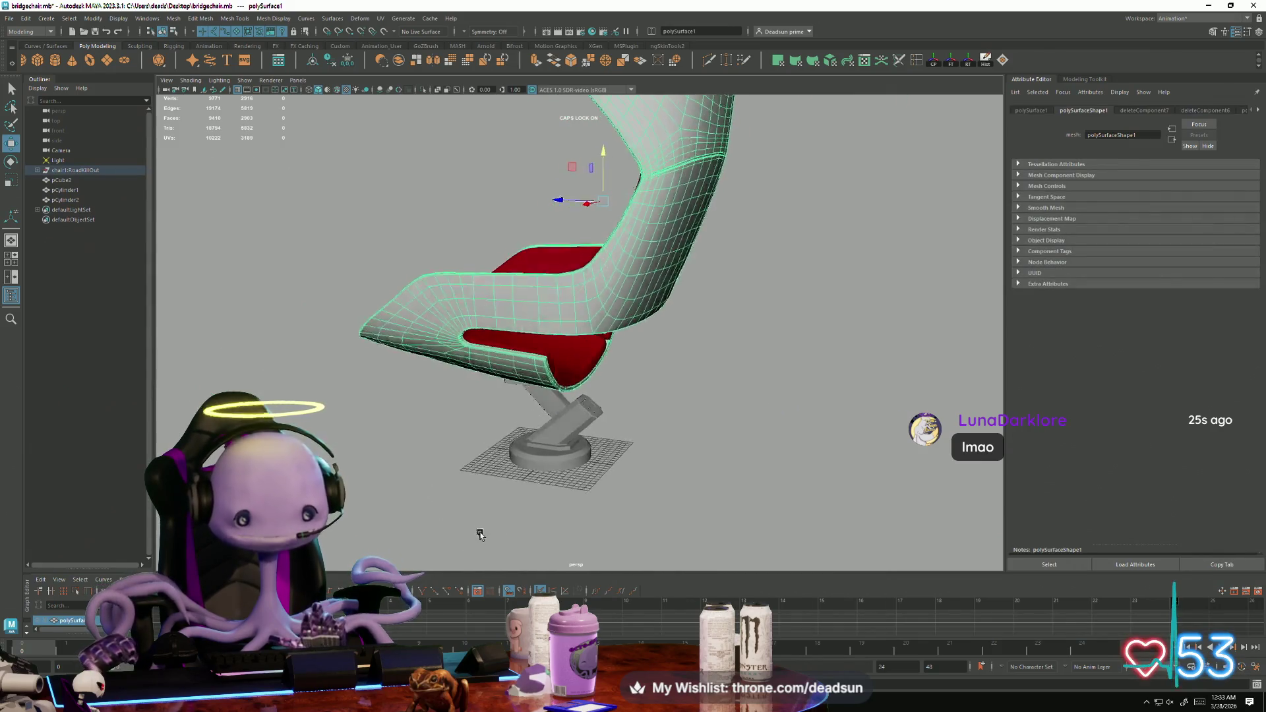
mouse_move(558, 534)
left_mouse_down("alt")
mouse_move(472, 497)
mouse_move(481, 526)
mouse_move(494, 523)
mouse_move(478, 451)
left_mouse_up("alt")
right_click(465, 362)
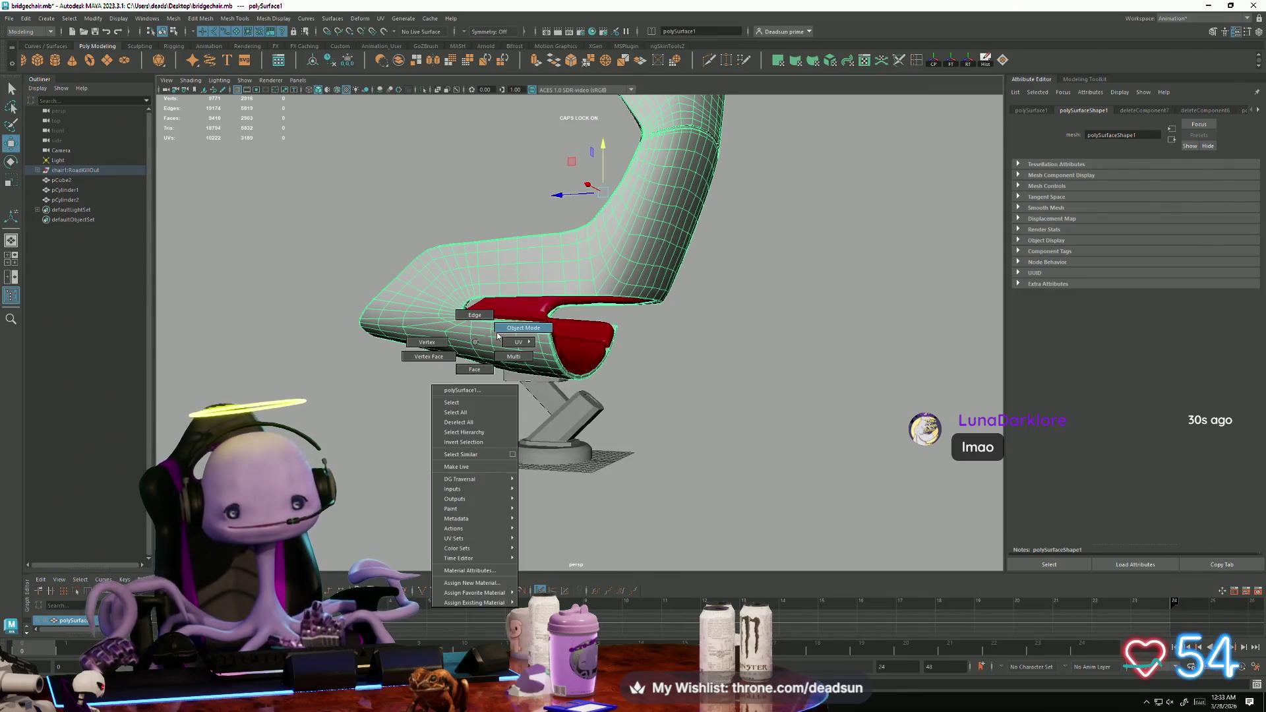
left_click(376, 467)
mouse_move(376, 466)
left_mouse_down("alt")
mouse_move(486, 517)
mouse_move(532, 472)
mouse_move(594, 502)
mouse_move(509, 529)
mouse_move(516, 538)
mouse_move(545, 481)
mouse_move(492, 528)
mouse_move(512, 475)
mouse_move(531, 503)
mouse_move(557, 498)
mouse_move(446, 529)
mouse_move(412, 561)
mouse_move(568, 555)
mouse_move(528, 537)
mouse_move(536, 522)
mouse_move(622, 545)
mouse_move(571, 439)
mouse_move(892, 534)
left_mouse_up("alt")
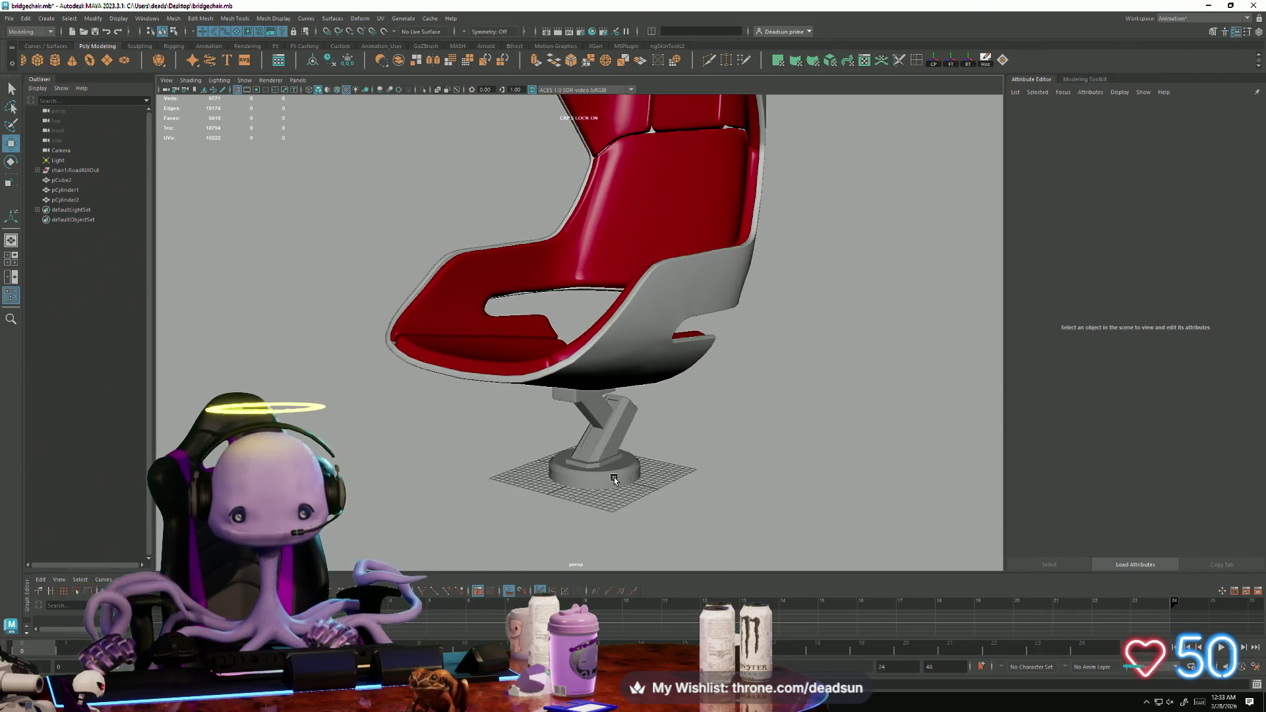
left_click(613, 480)
right_click(614, 422)
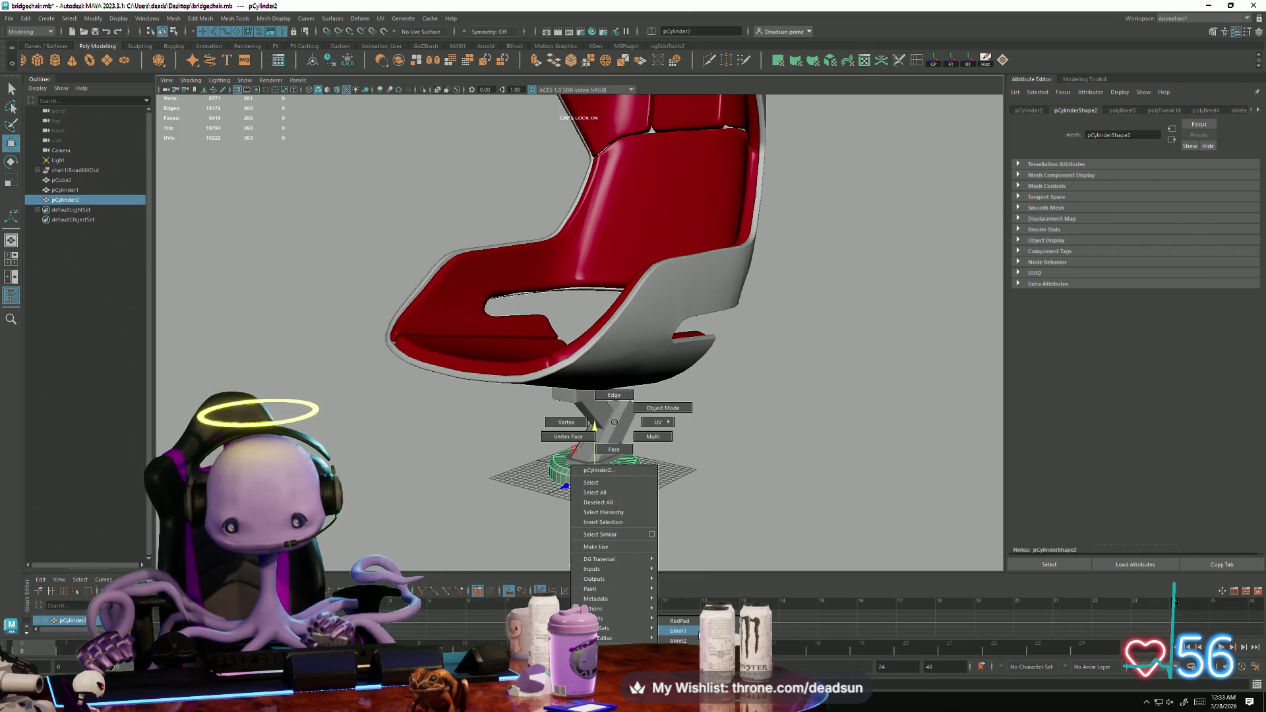
left_click(691, 476)
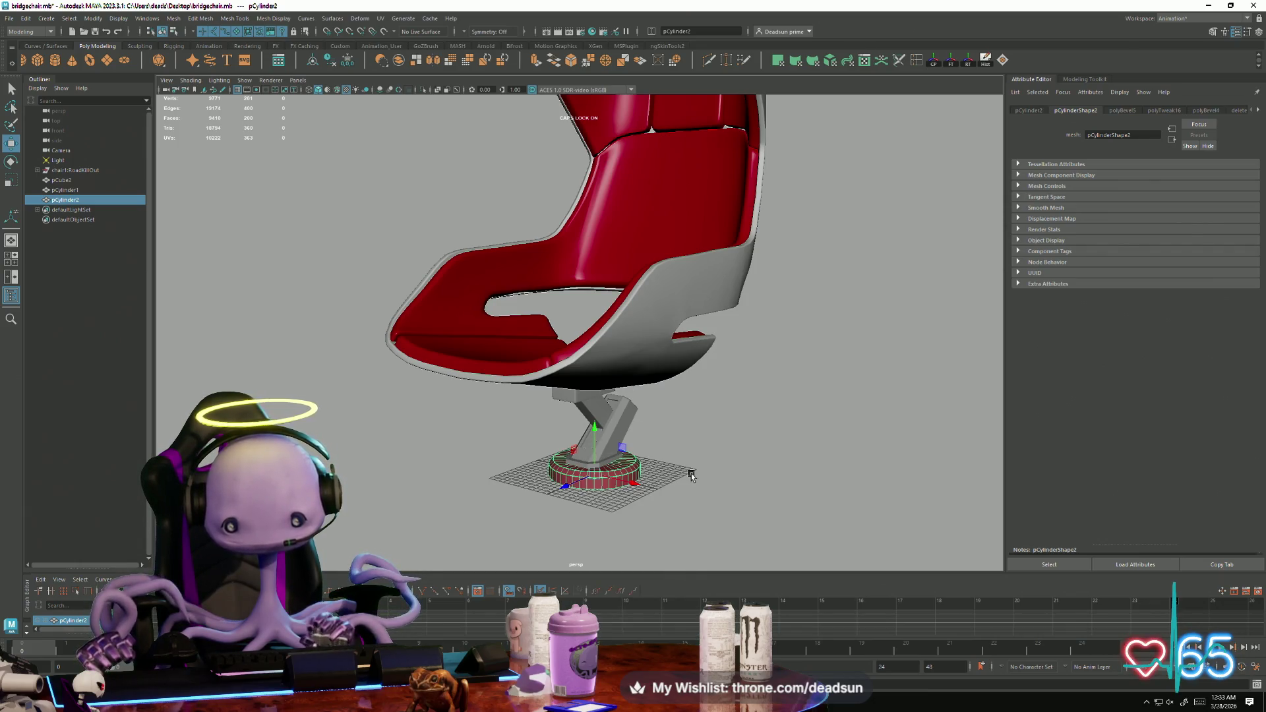
right_click(630, 422)
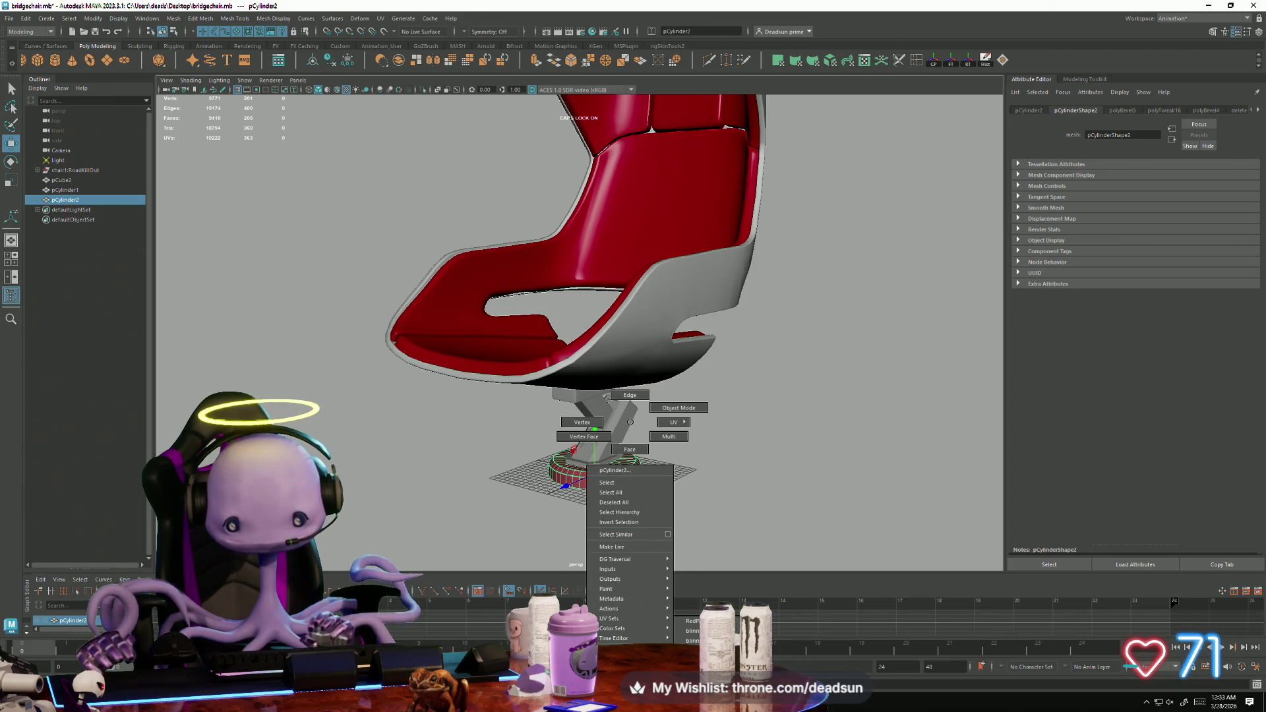
left_click(630, 422)
left_click(703, 506)
scroll(672, 509, "down", 3)
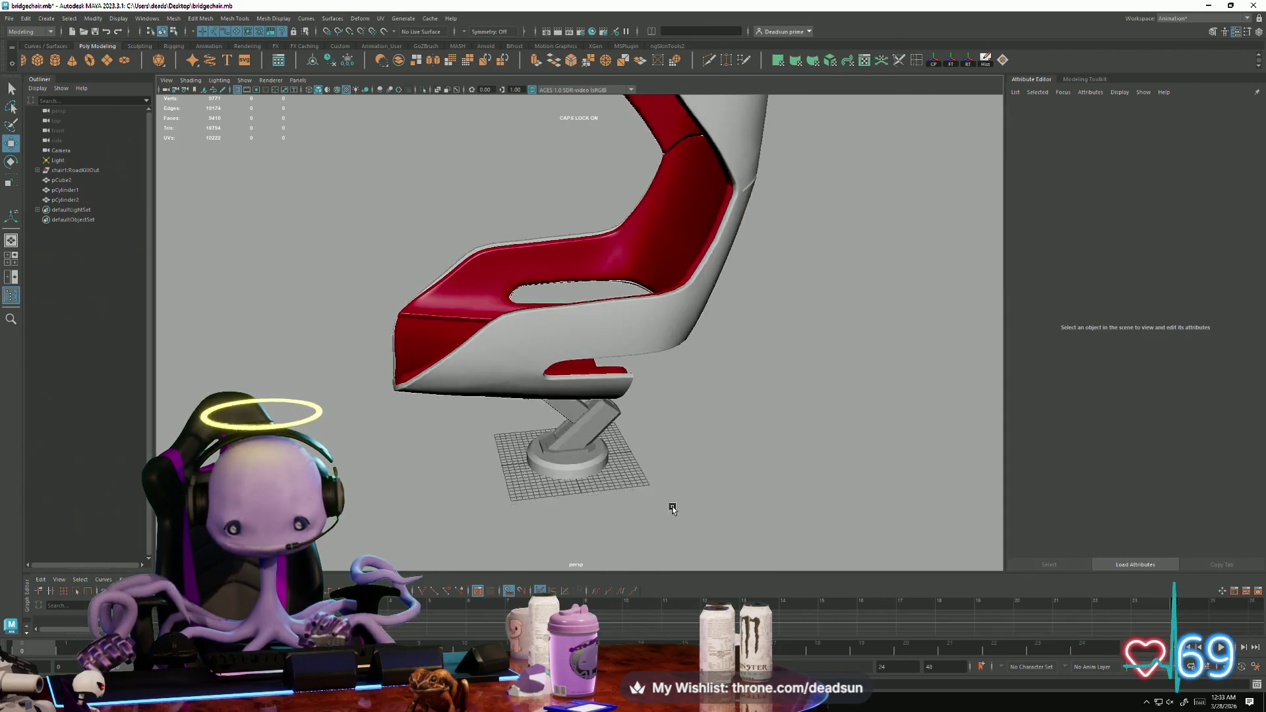
mouse_move(673, 508)
left_mouse_down("alt")
mouse_move(570, 434)
mouse_move(756, 432)
mouse_move(792, 405)
mouse_move(636, 431)
mouse_move(449, 433)
left_mouse_up("alt")
right_click_drag(450, 432, 786, 502, "alt")
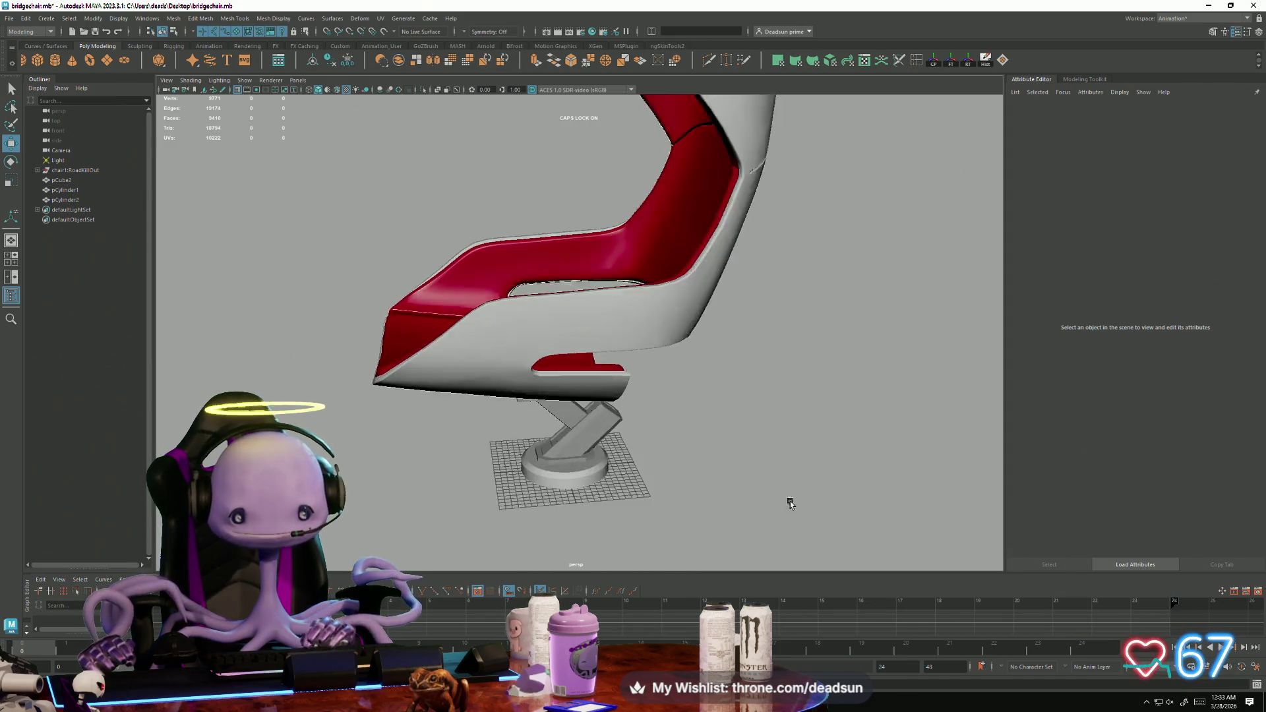
mouse_move(786, 503)
left_mouse_down("alt")
mouse_move(543, 498)
mouse_move(685, 492)
mouse_move(721, 474)
mouse_move(762, 495)
mouse_move(574, 471)
mouse_move(622, 426)
mouse_move(698, 411)
mouse_move(610, 418)
left_mouse_up("alt")
left_click(622, 425)
Frame the angled leg pCylinder1, select the radial edges on its end cap and delete them.
key("f")
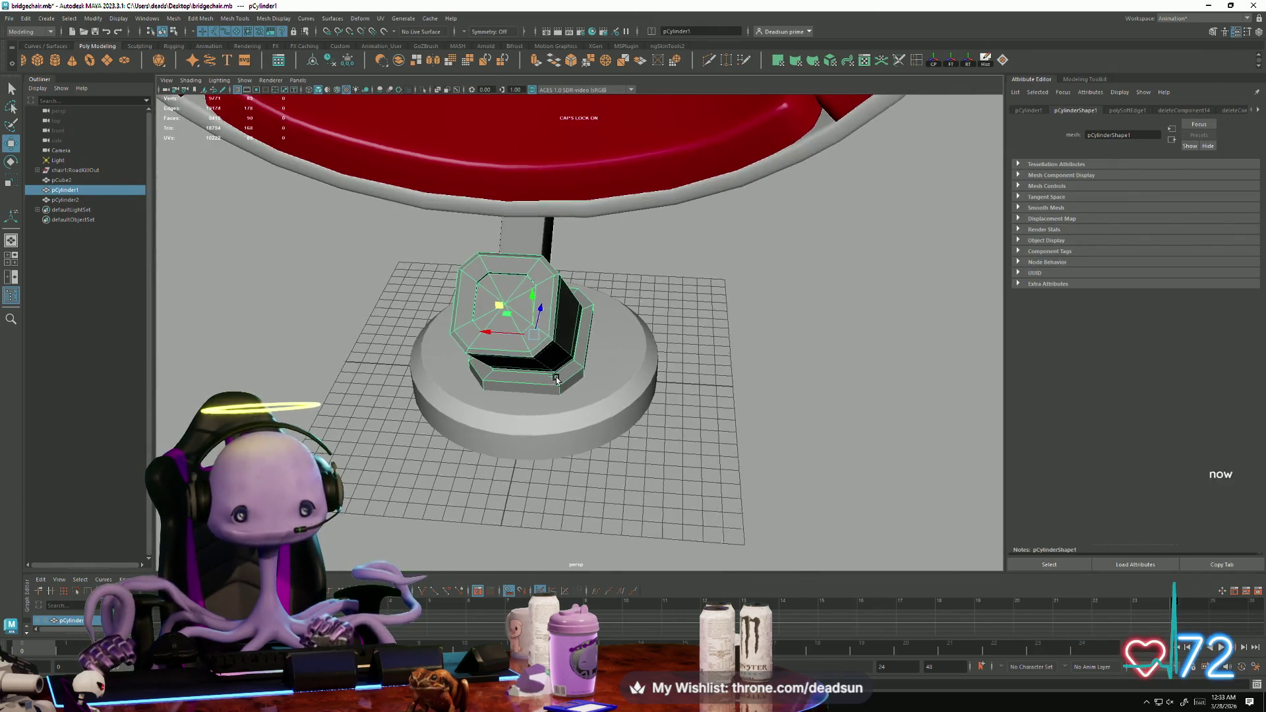
right_click_drag(610, 418, 921, 478, "alt")
mouse_move(920, 477)
left_mouse_down("alt")
mouse_move(541, 285)
mouse_move(440, 274)
mouse_move(392, 287)
left_mouse_up("alt")
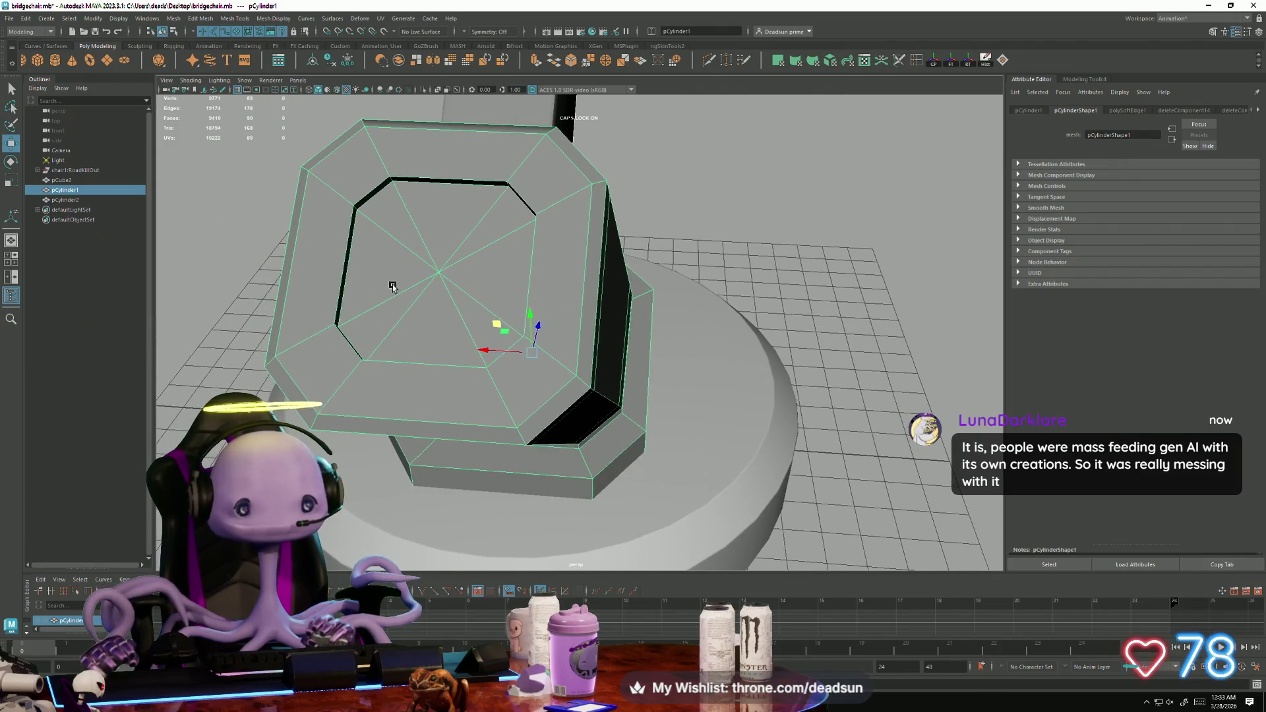
right_click(393, 287)
left_click(393, 258)
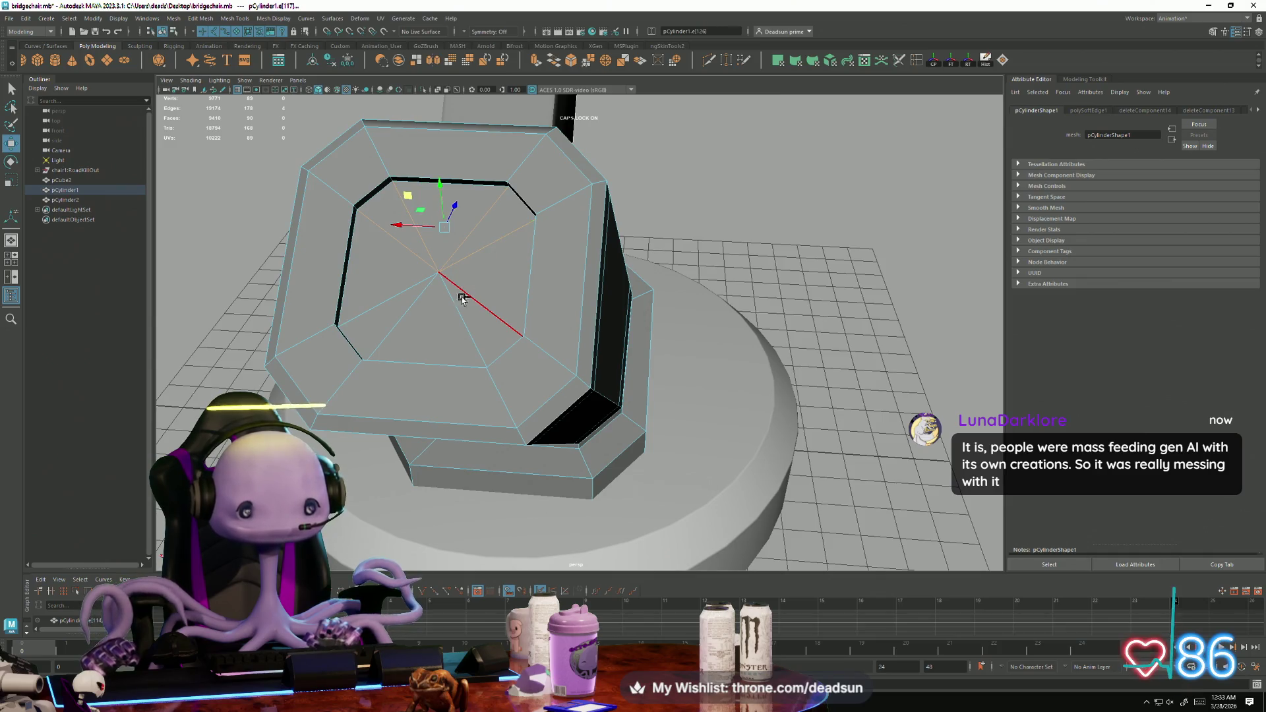
key("Delete")
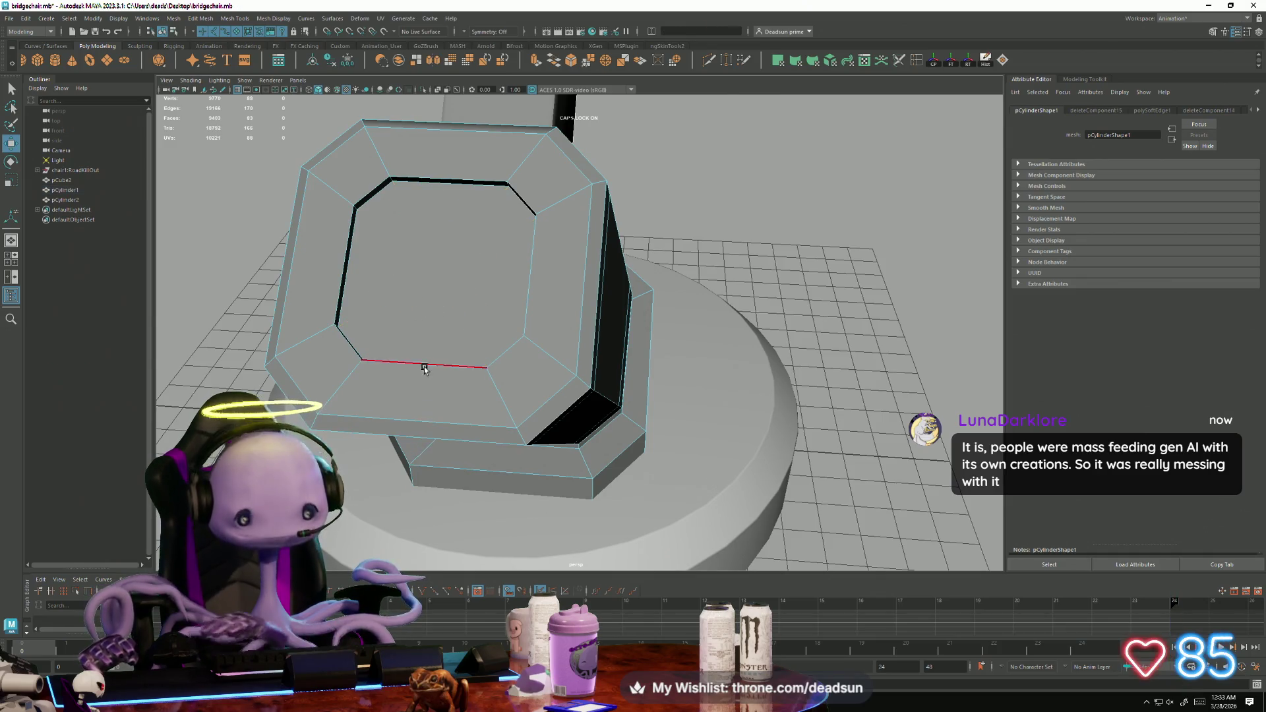
Inspect the cleaned cap from several angles, return to Object Mode and reselect the angled leg.
mouse_move(497, 190)
left_mouse_down("alt")
mouse_move(412, 244)
mouse_move(433, 320)
mouse_move(446, 218)
left_mouse_up("alt")
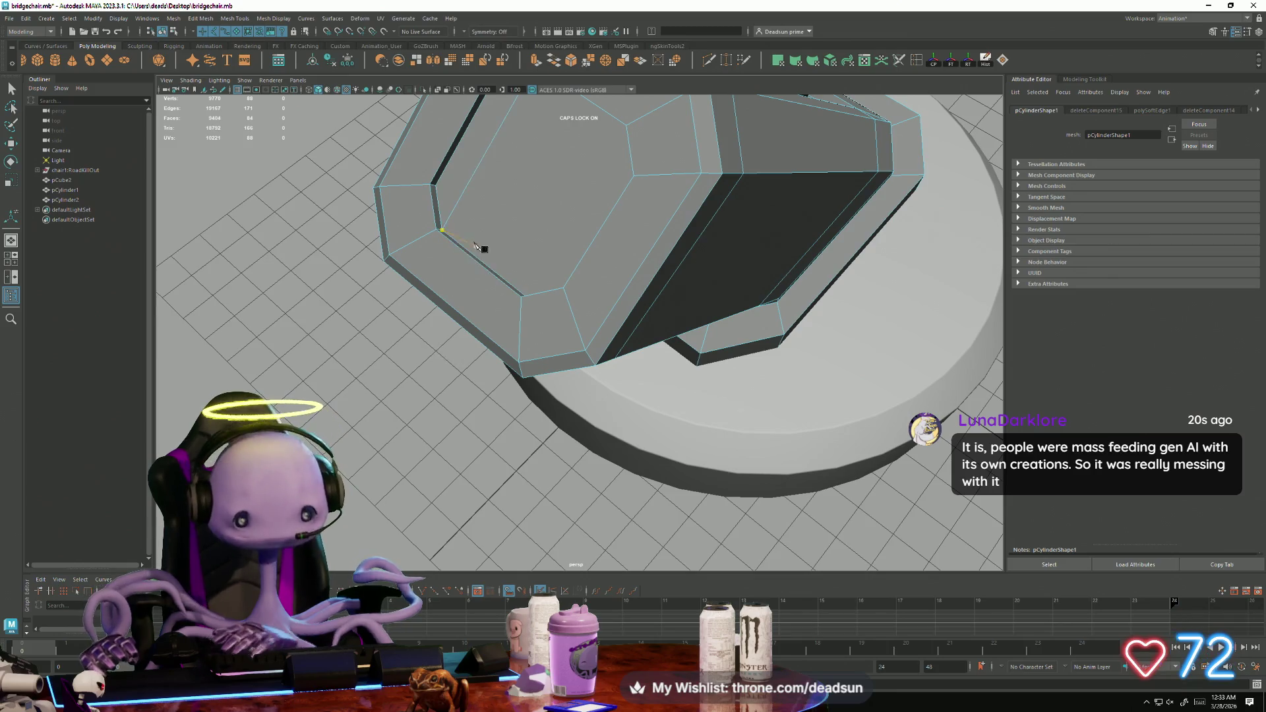
mouse_move(431, 274)
left_mouse_down("alt")
mouse_move(545, 249)
mouse_move(395, 253)
left_mouse_up("alt")
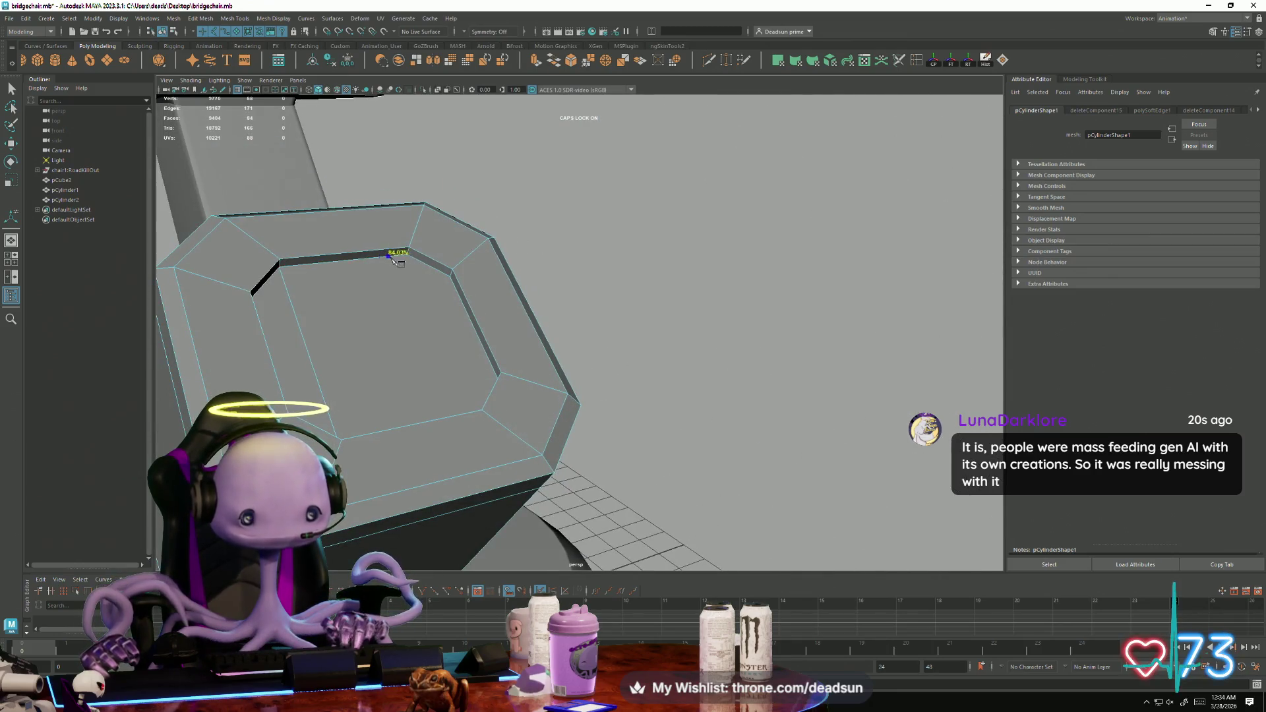
left_click_drag(471, 358, 472, 422, "alt")
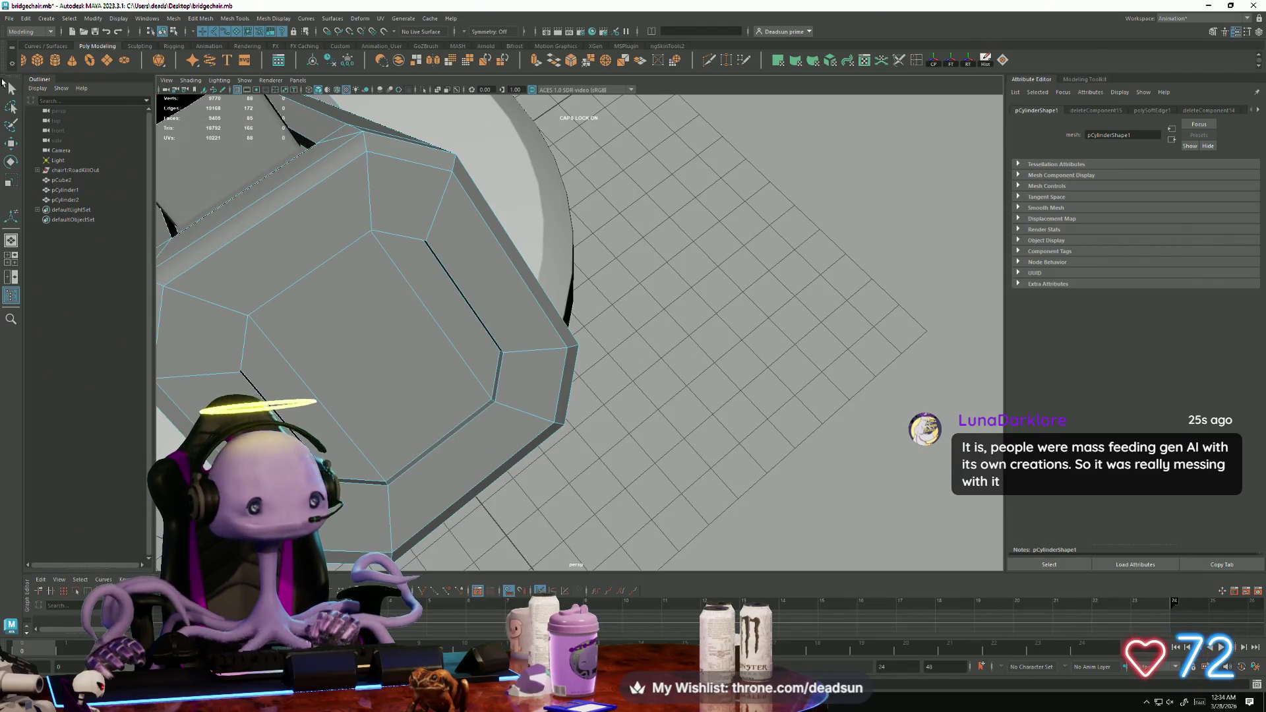
left_click_drag(452, 348, 414, 330, "alt")
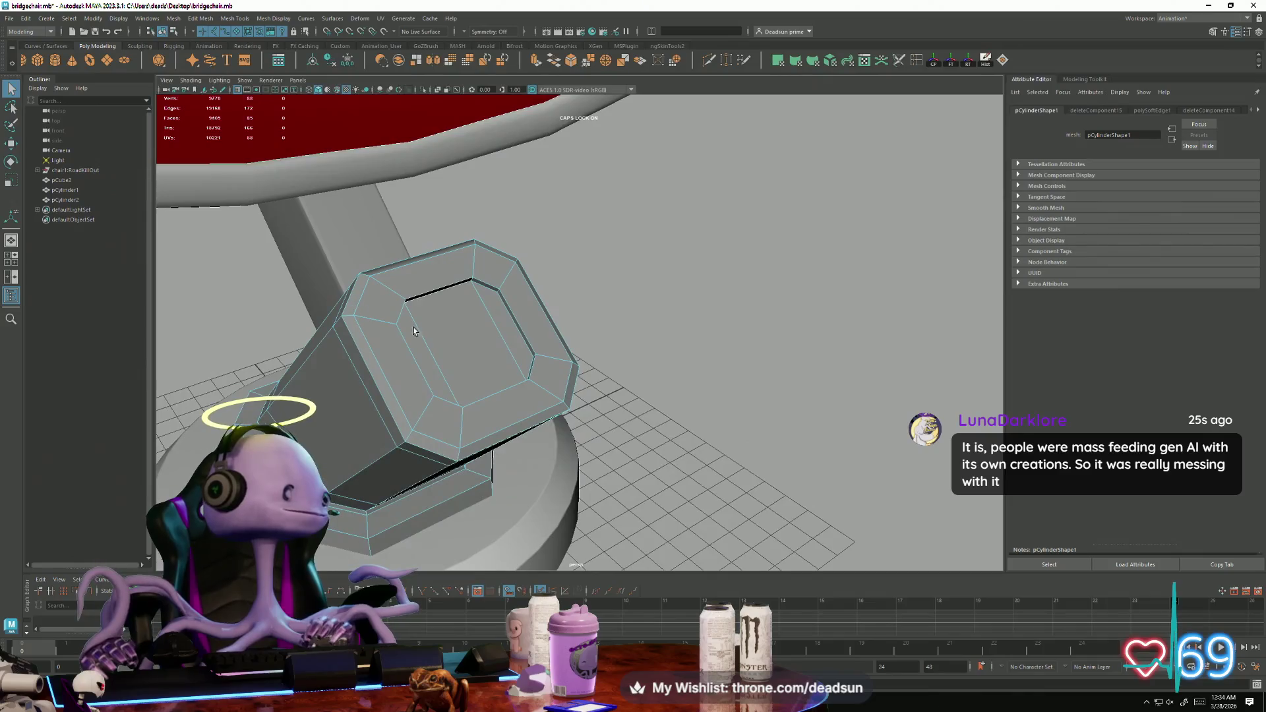
right_click(497, 340)
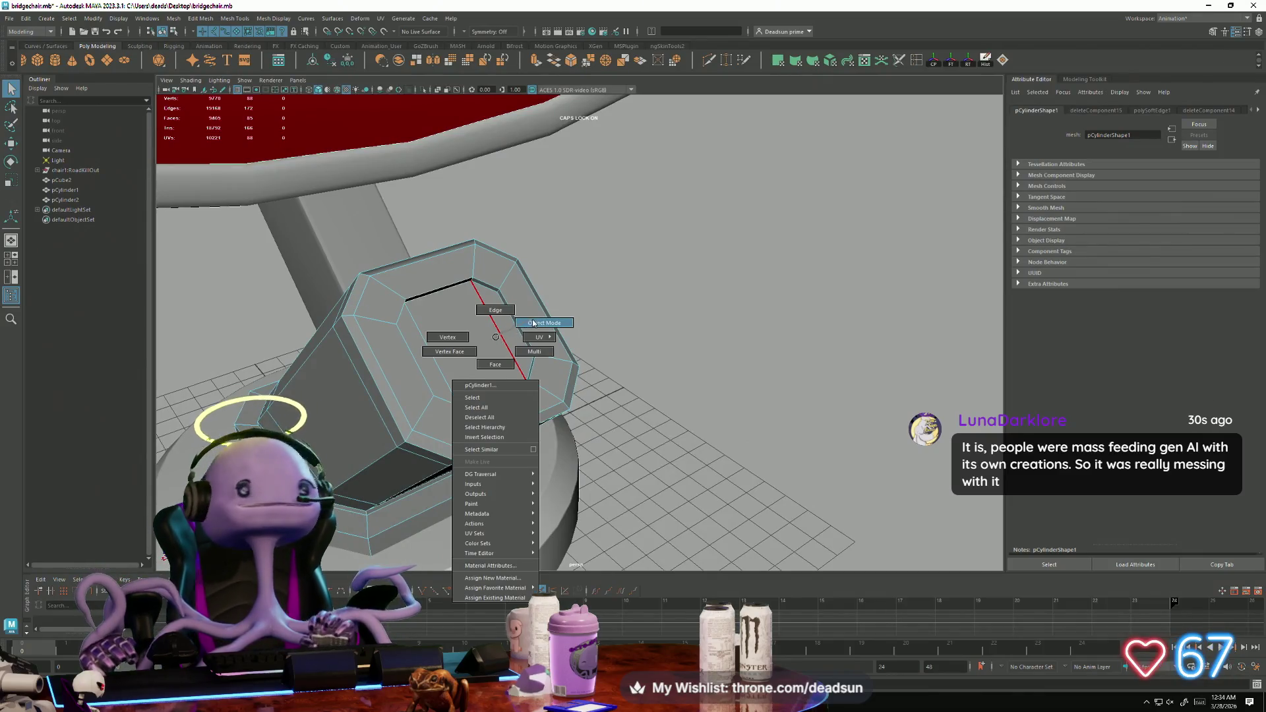
left_click(542, 322)
left_click_drag(624, 307, 181, 249, "alt")
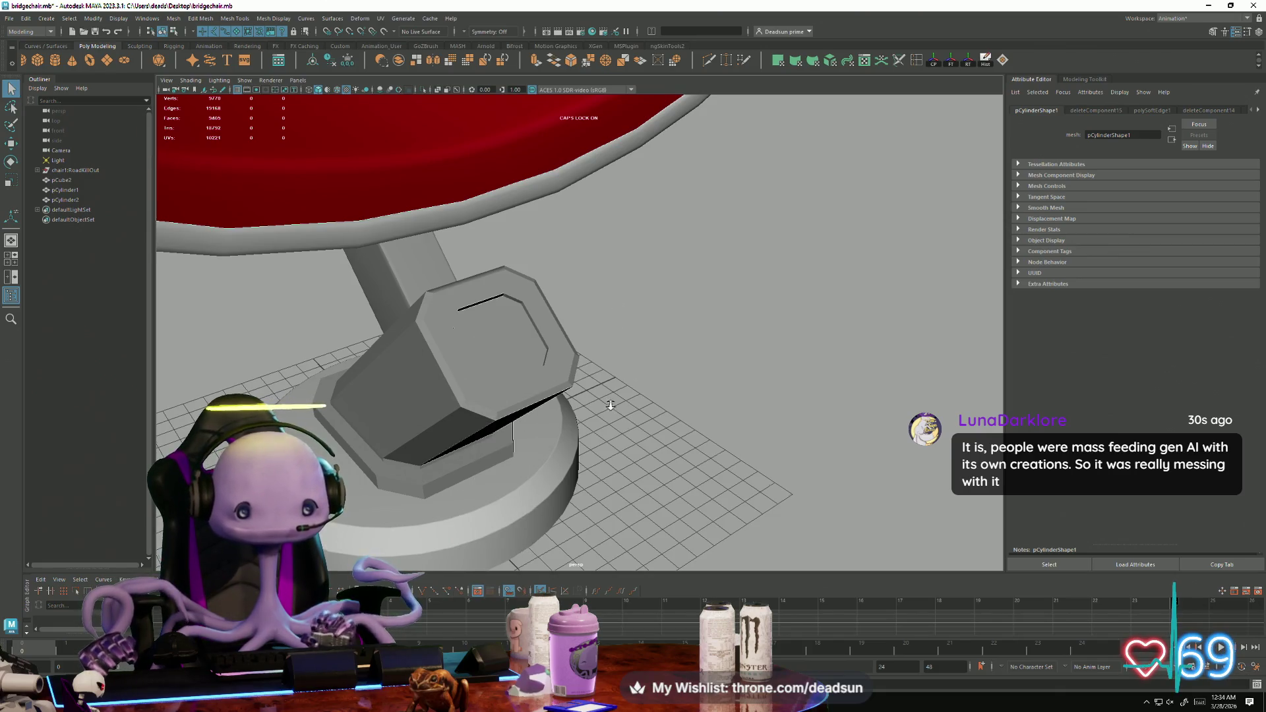
left_click(570, 395)
mouse_move(569, 396)
left_mouse_down("alt")
mouse_move(477, 422)
mouse_move(349, 412)
mouse_move(219, 381)
mouse_move(541, 512)
left_mouse_up("alt")
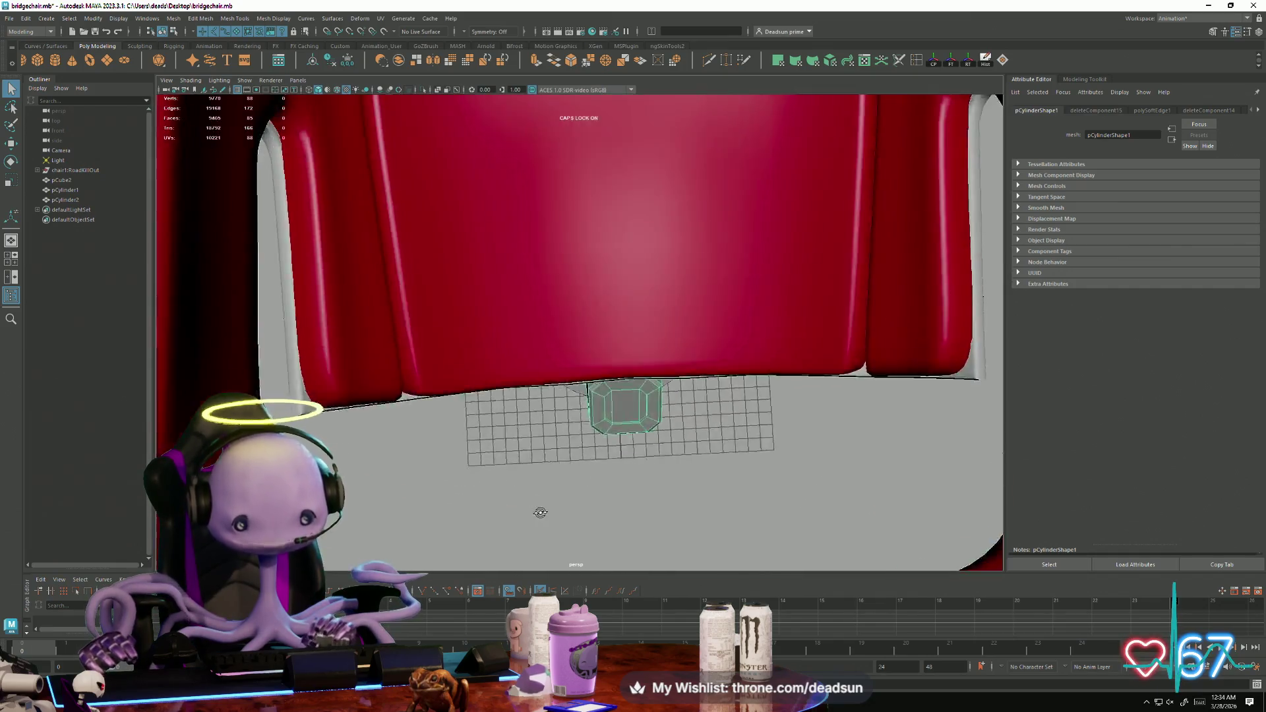
Move in close above the pedestal and select the white seat rim under the red seat.
mouse_move(540, 512)
left_mouse_down("alt")
mouse_move(479, 458)
mouse_move(315, 438)
mouse_move(509, 410)
mouse_move(616, 420)
left_mouse_up("alt")
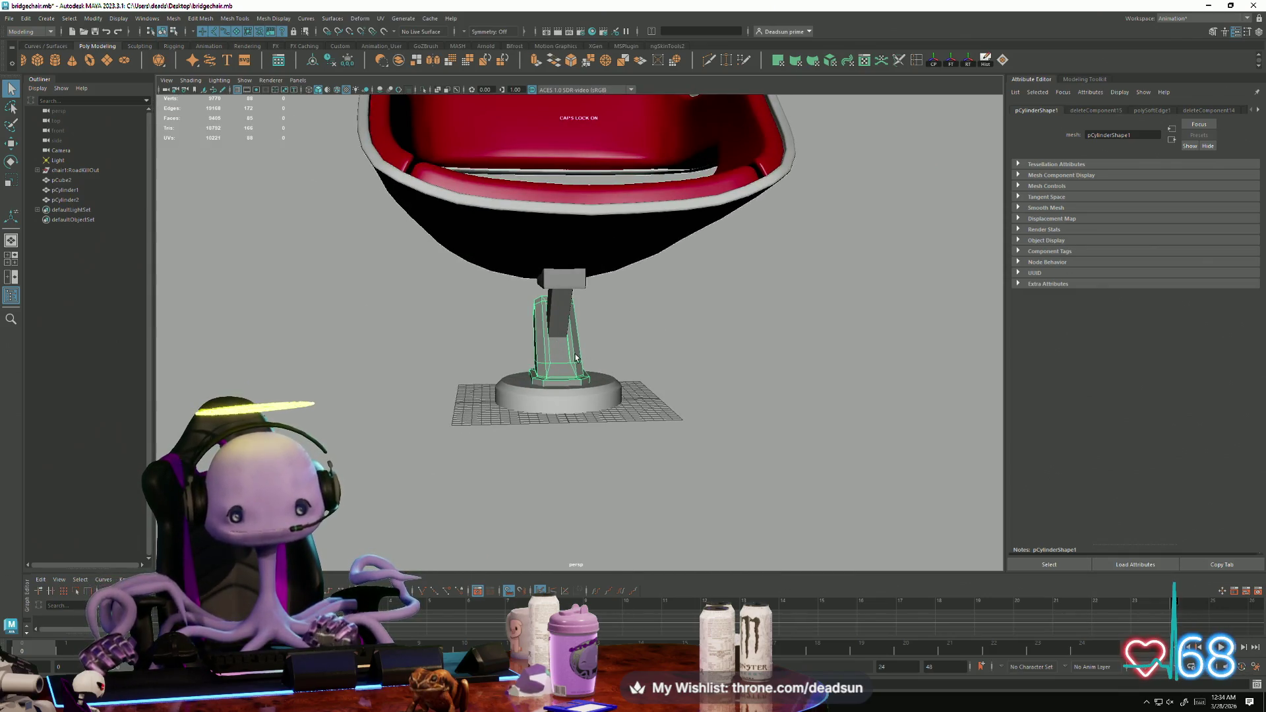
right_click_drag(462, 447, 539, 368, "alt")
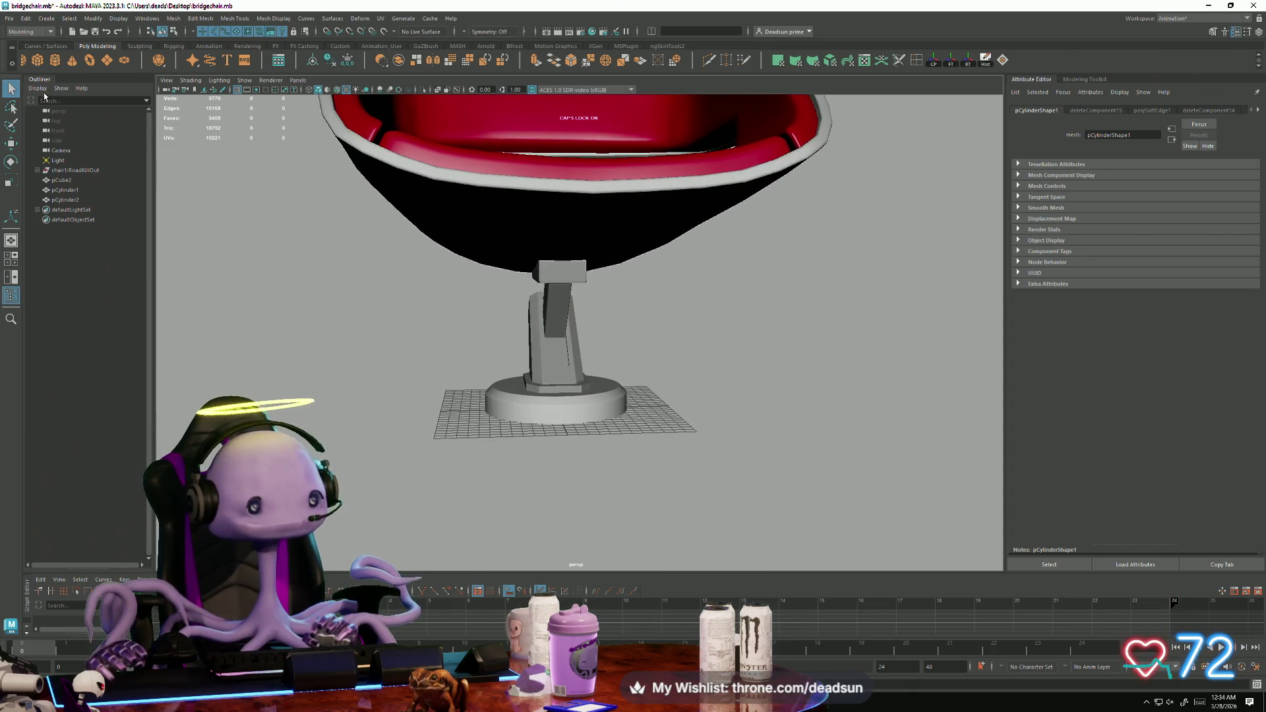
left_click(12, 17)
key("Escape")
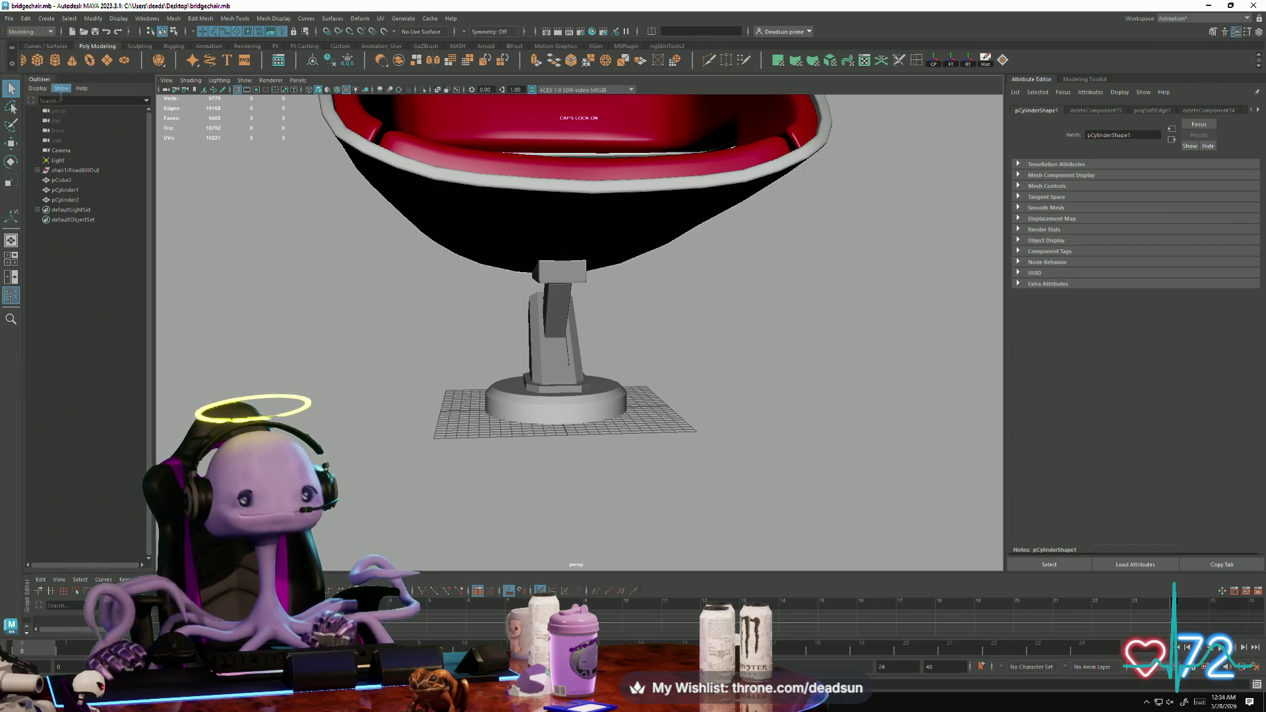
mouse_move(435, 336)
left_mouse_down("alt")
mouse_move(452, 376)
mouse_move(593, 478)
left_mouse_up("alt")
right_click_drag(594, 478, 497, 319, "alt")
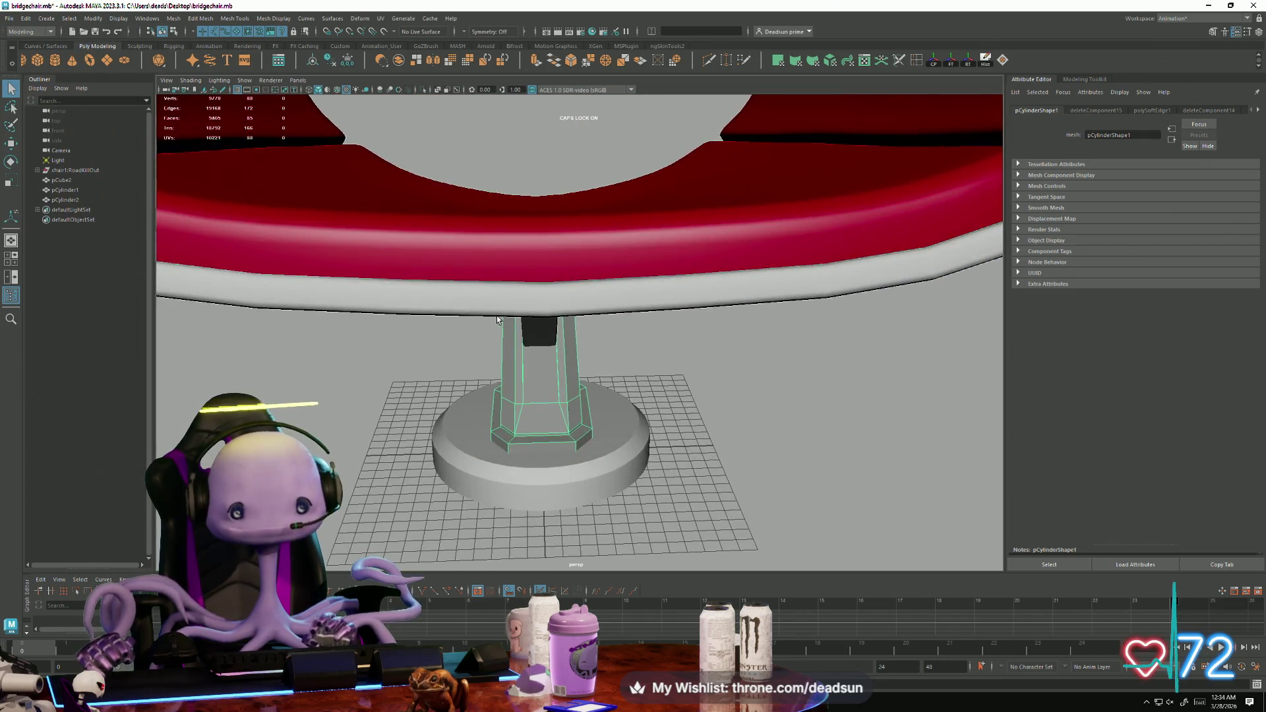
mouse_move(506, 314)
left_mouse_down("alt")
mouse_move(503, 370)
mouse_move(357, 308)
left_mouse_up("alt")
left_click(357, 307)
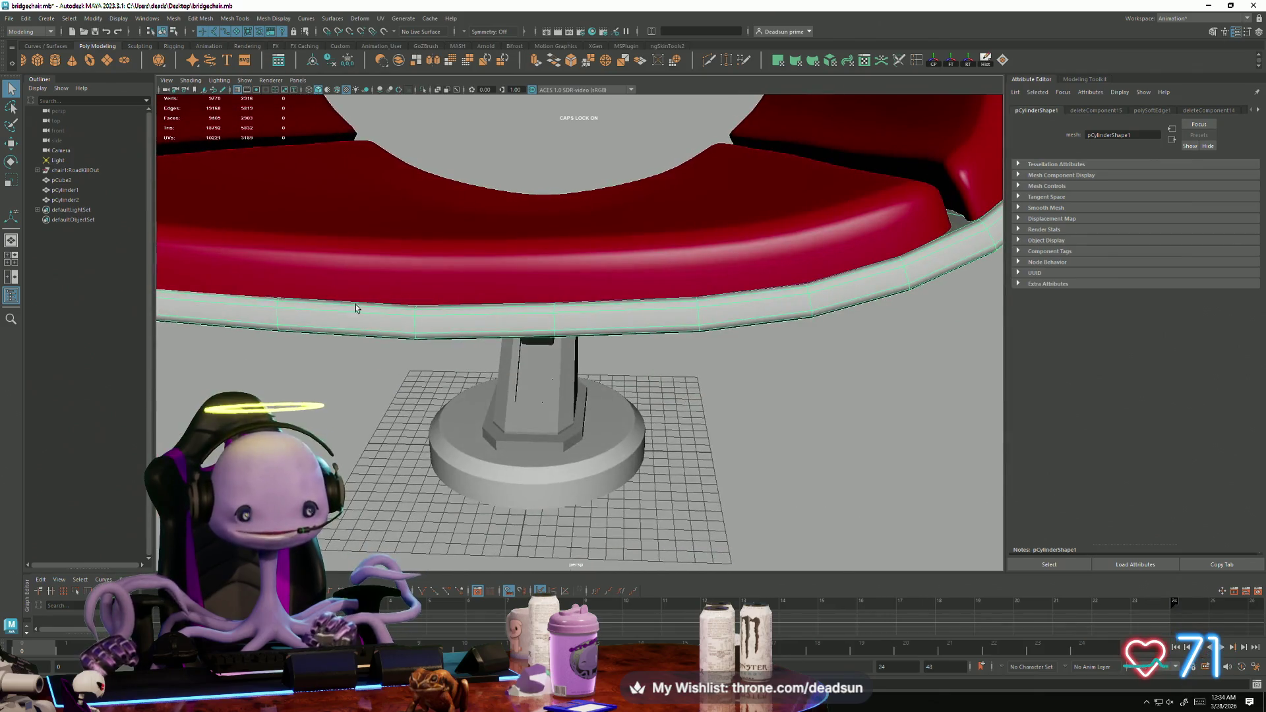
key("F9")
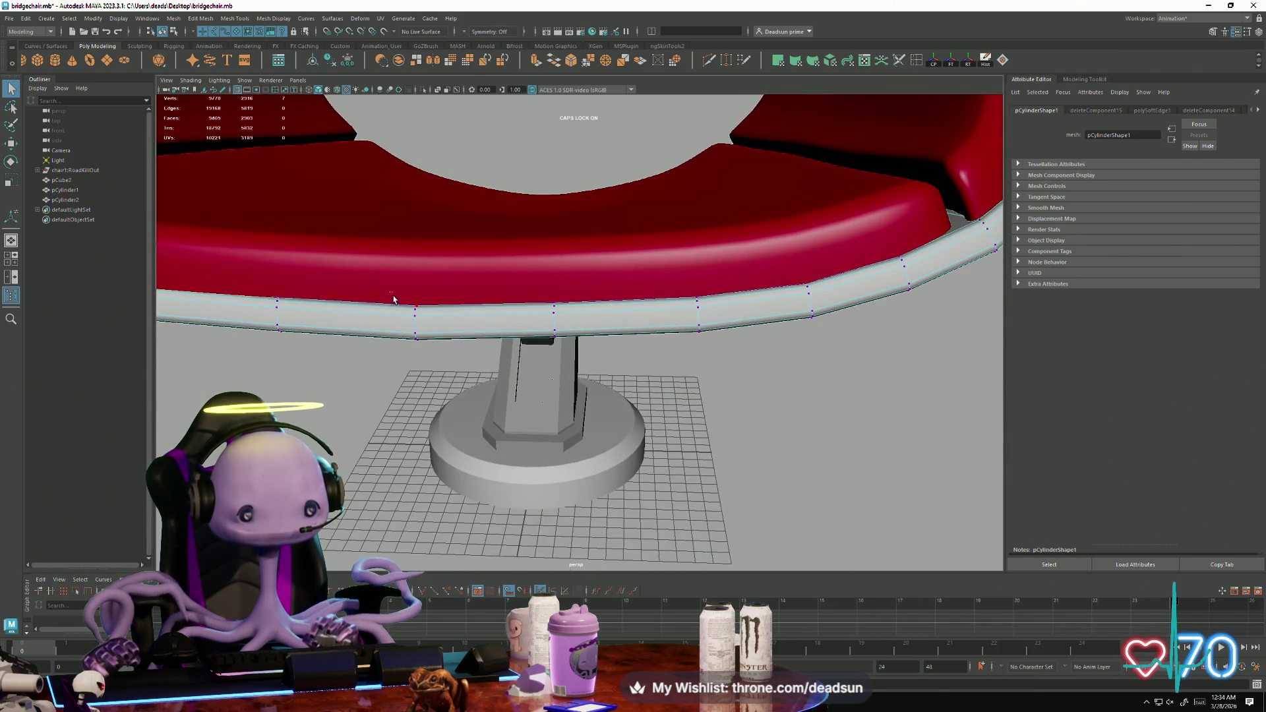
left_click_drag(440, 361, 439, 358)
left_click_drag(440, 358, 474, 275, "alt")
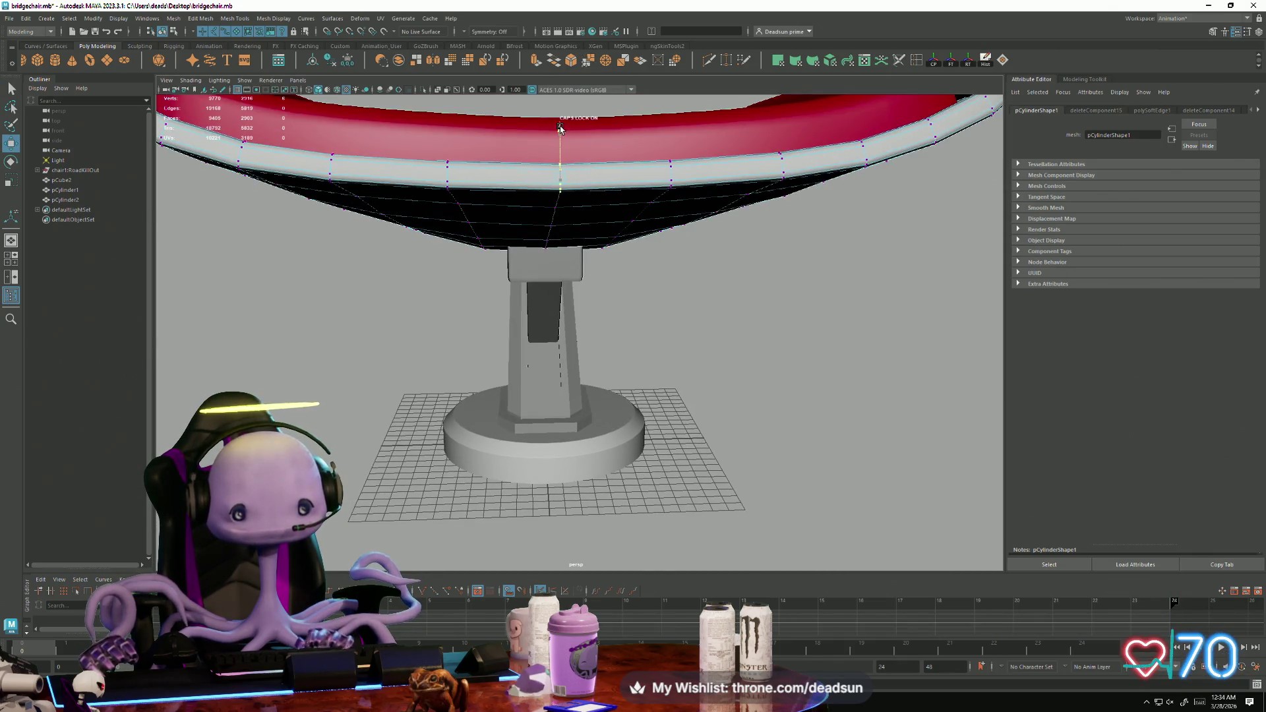
mouse_move(565, 179)
left_mouse_down("alt")
mouse_move(466, 239)
mouse_move(549, 297)
left_mouse_up("alt")
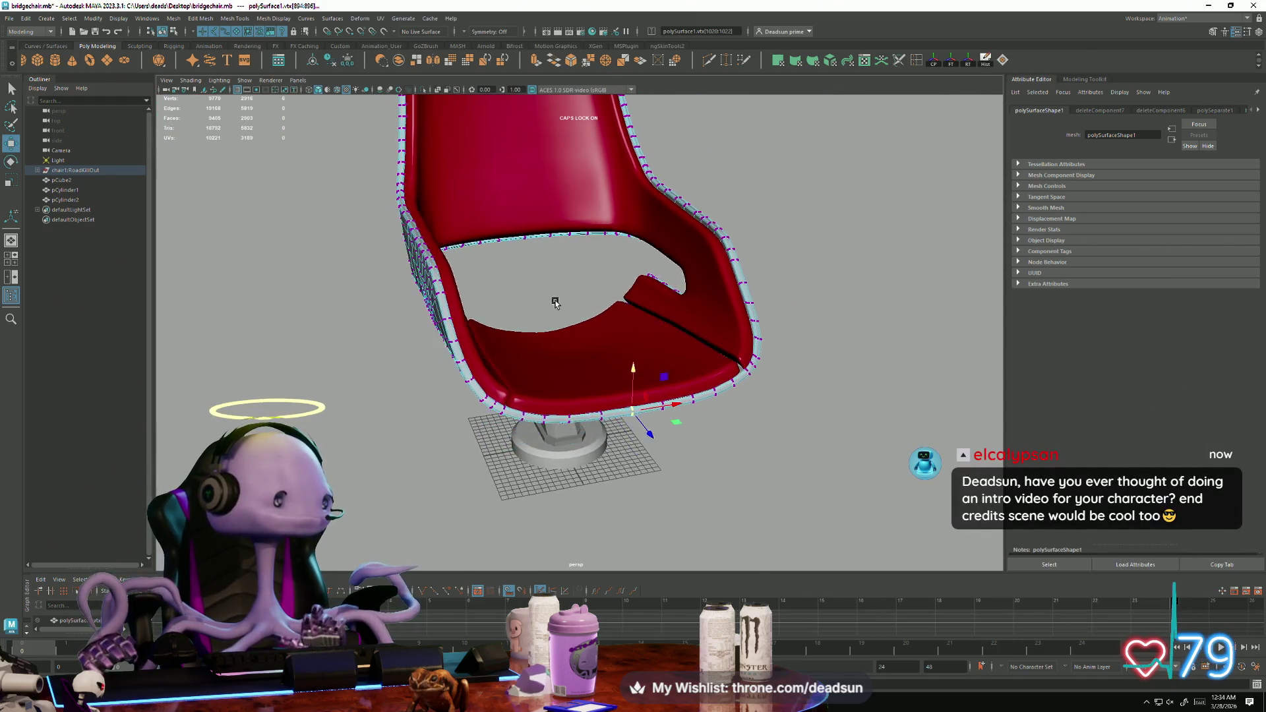
right_click_drag(549, 297, 570, 330, "alt")
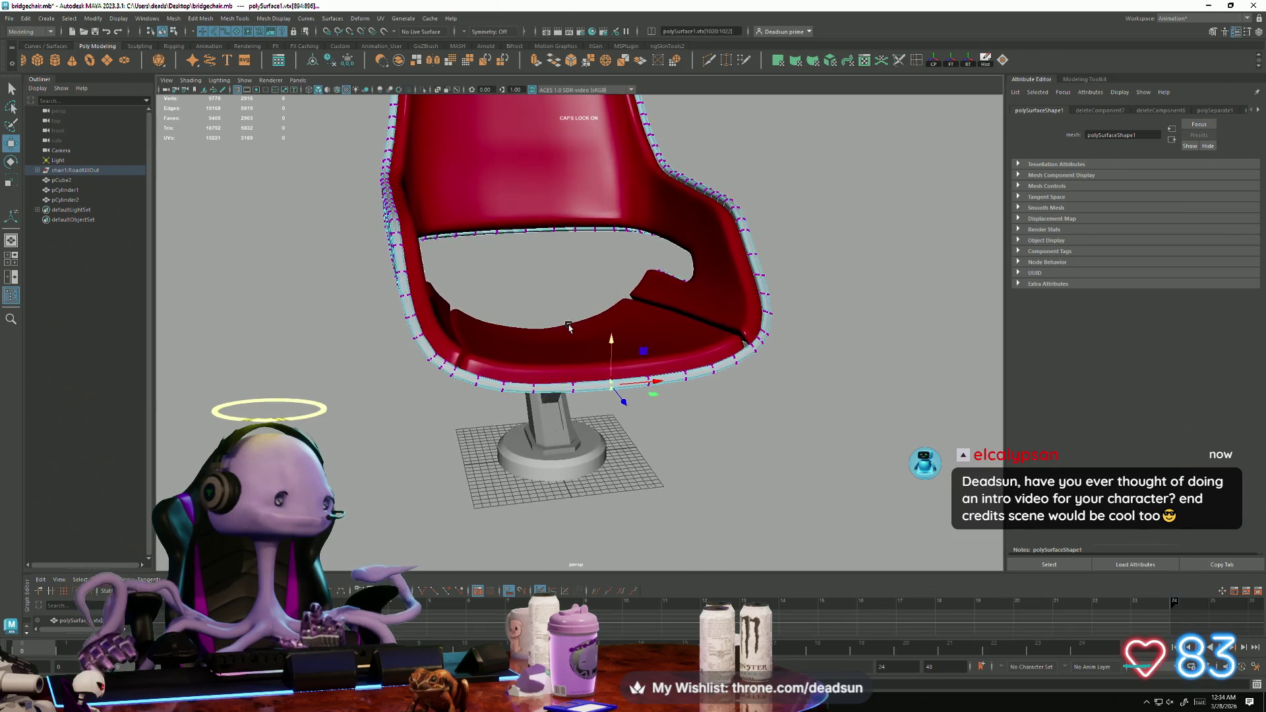
right_click(398, 273)
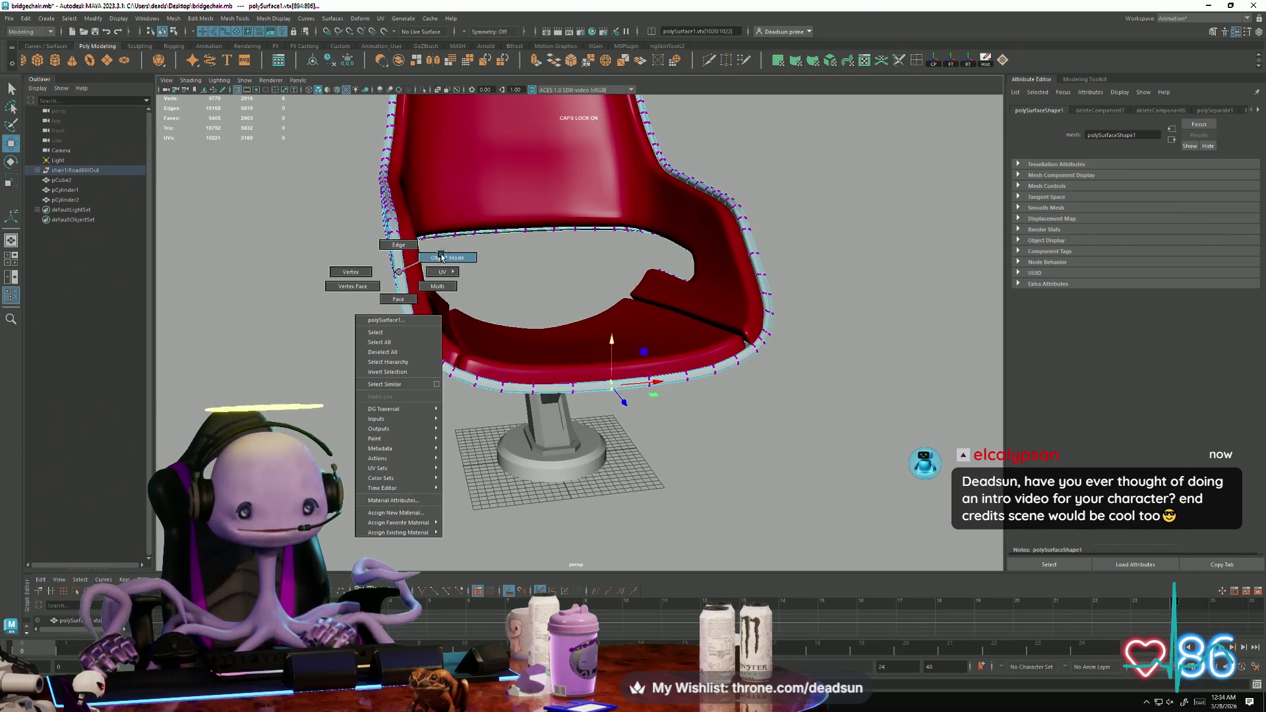
left_click(367, 315)
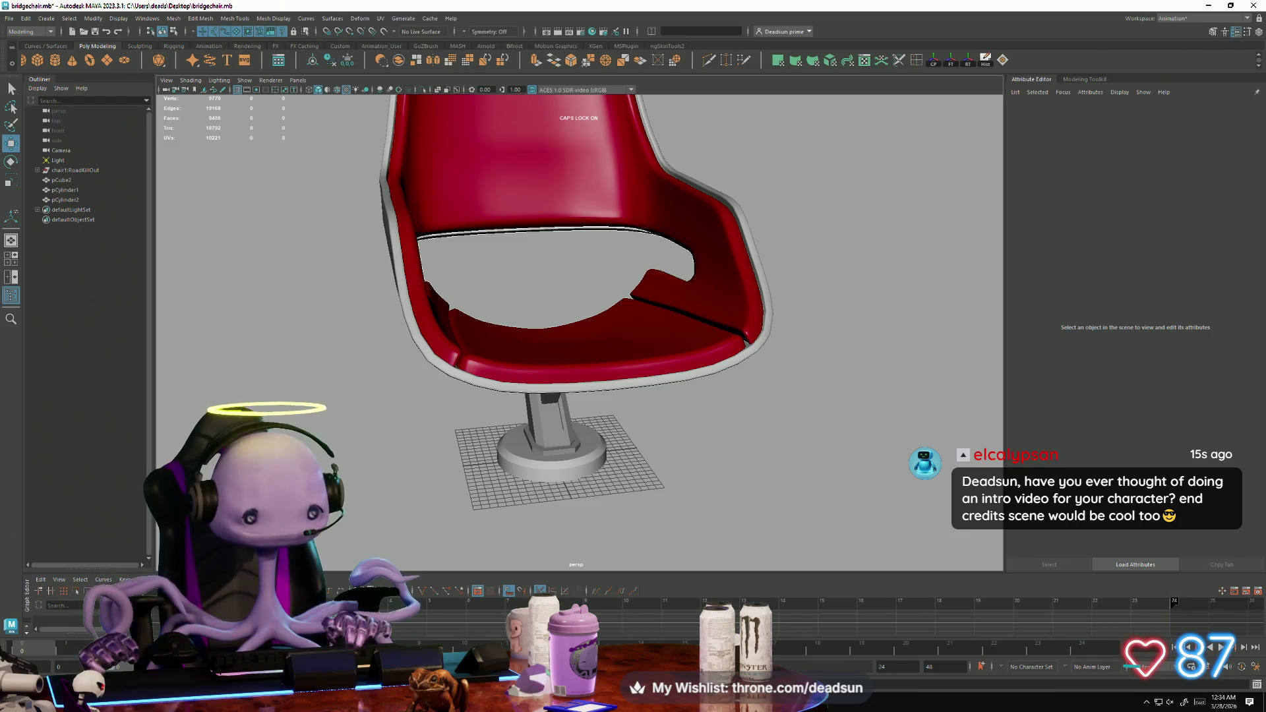
Search the Start menu for ProProdiction001.mb and open it in a new Maya window.
key("super")
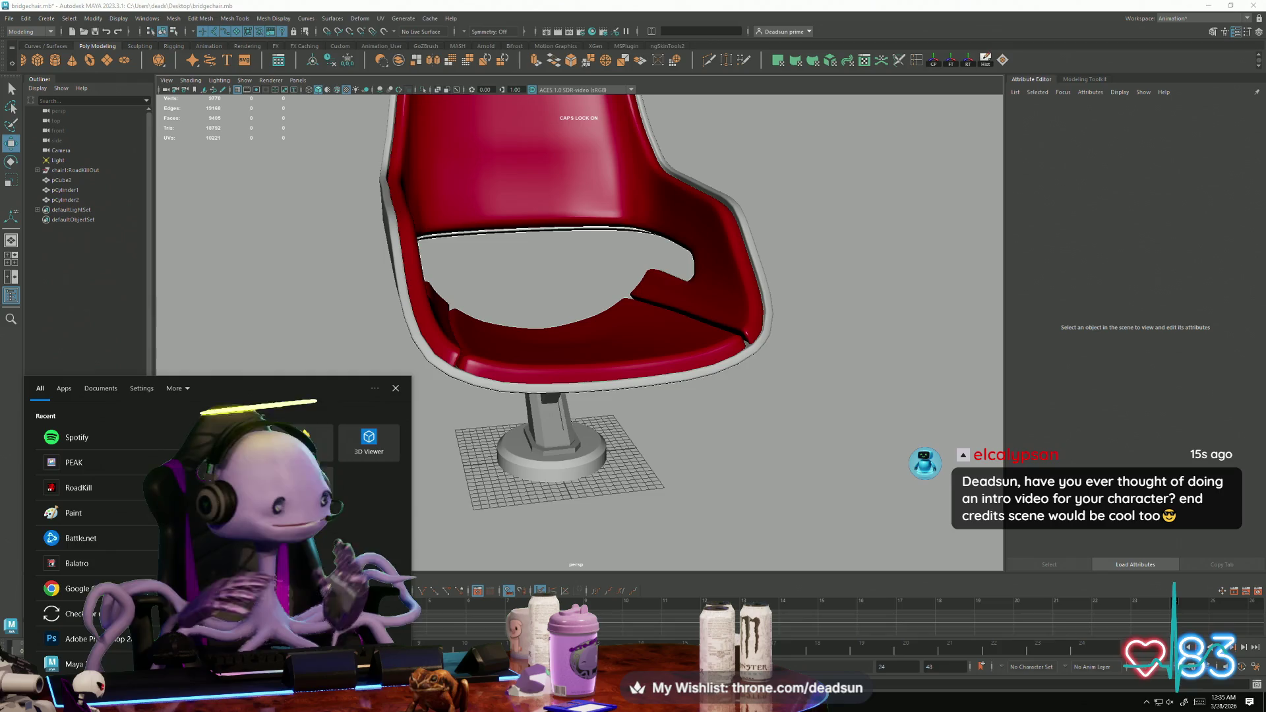
type("pro")
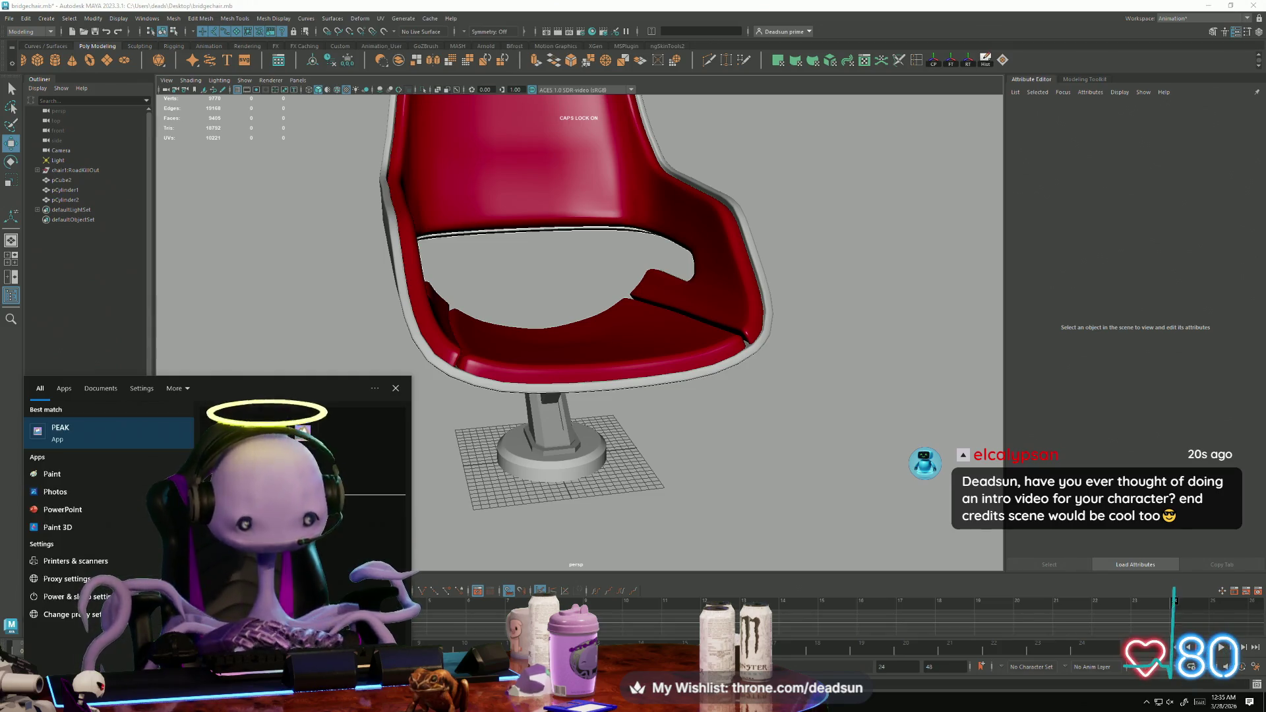
type("prodiction")
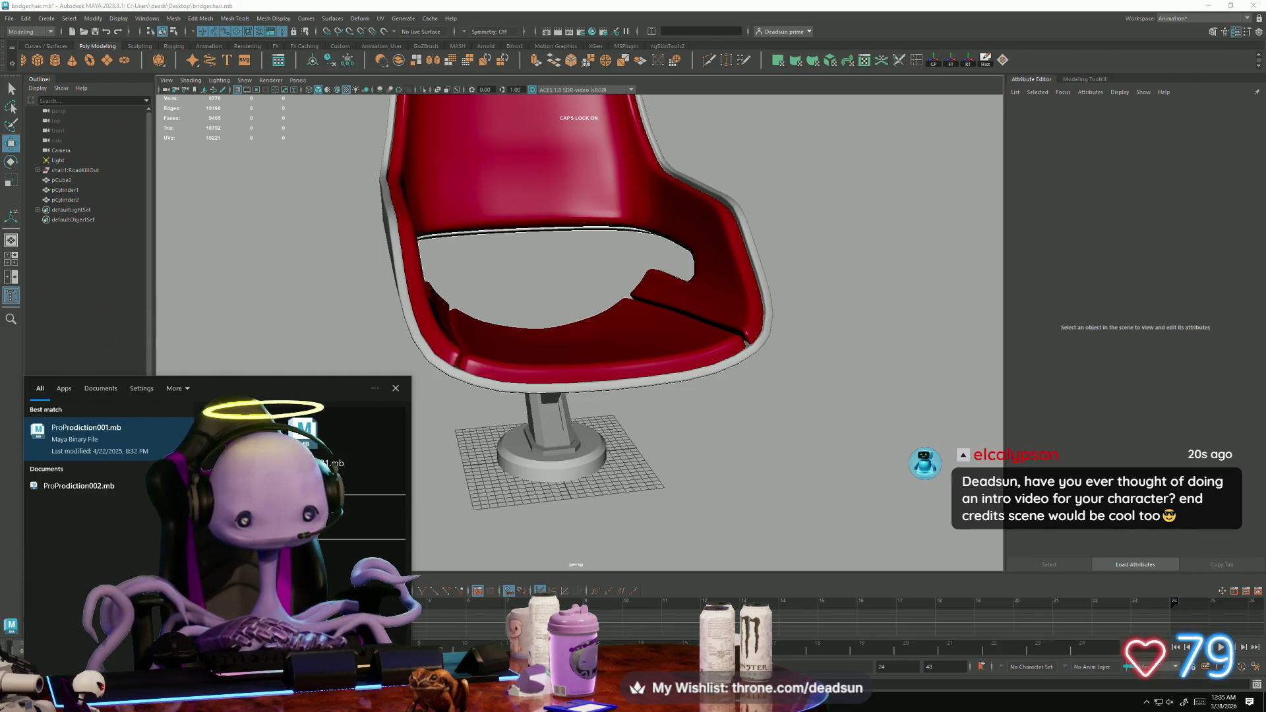
key("Return")
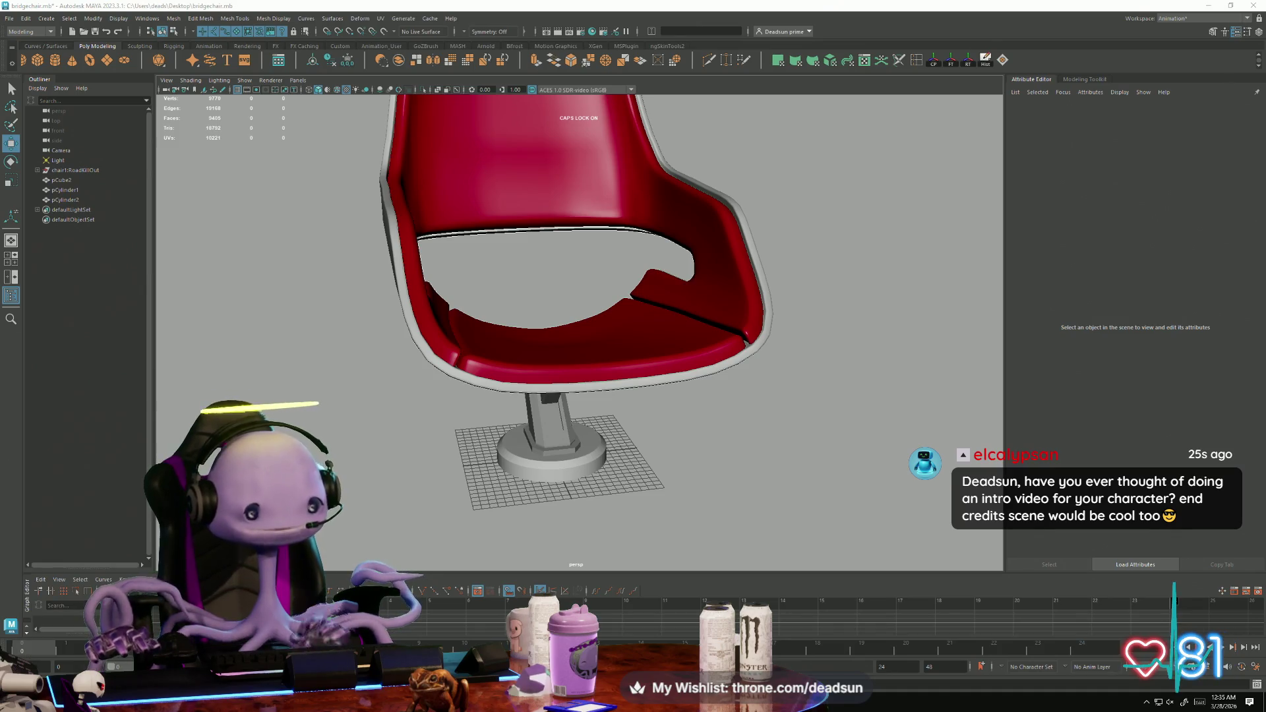
key("super")
type("pro")
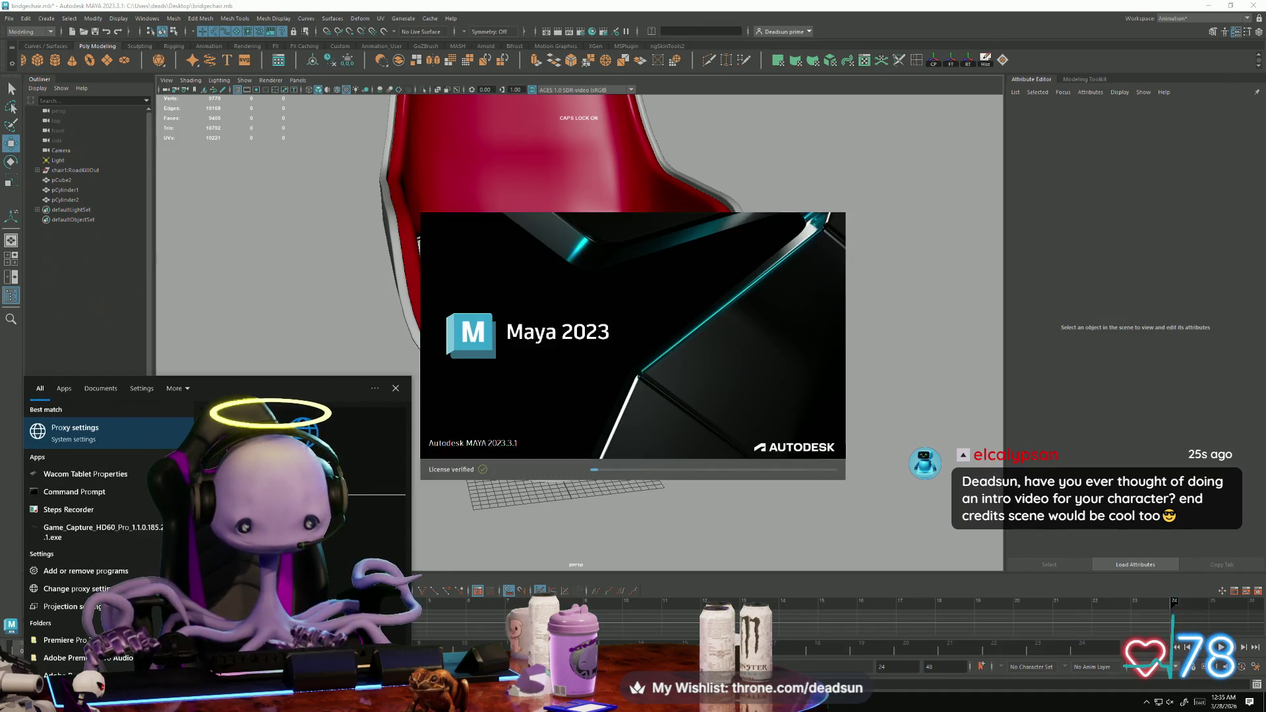
type("E")
key("BackSpace")
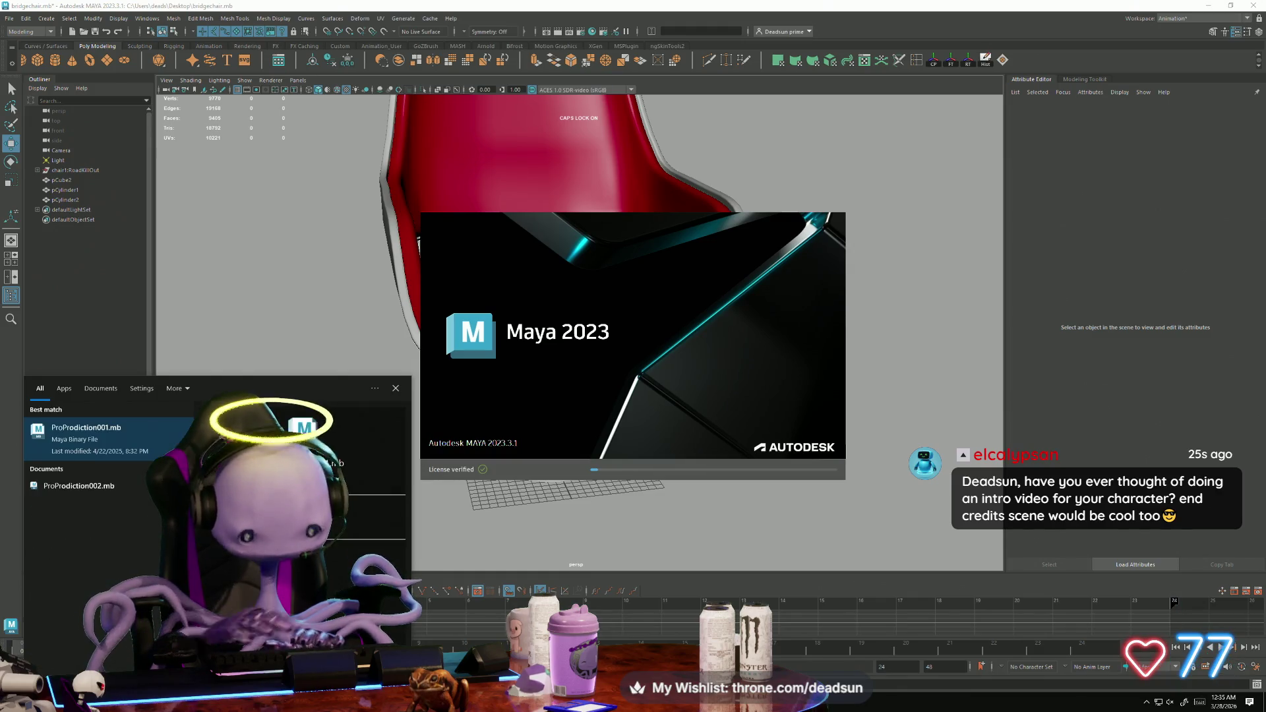
left_click(112, 486)
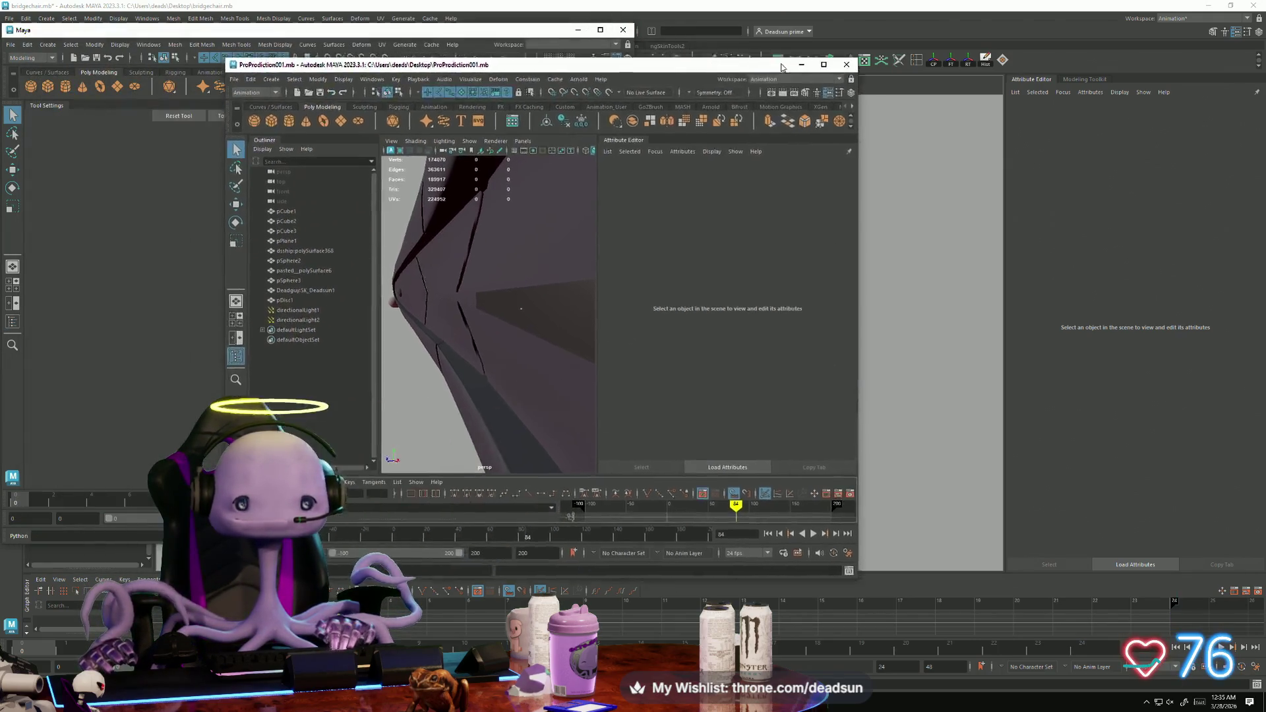
Centre the new ProProdiction002 window, dismiss the MS Plugin popup and bring up the open-windows overview.
left_click_drag(557, 33, 910, 143)
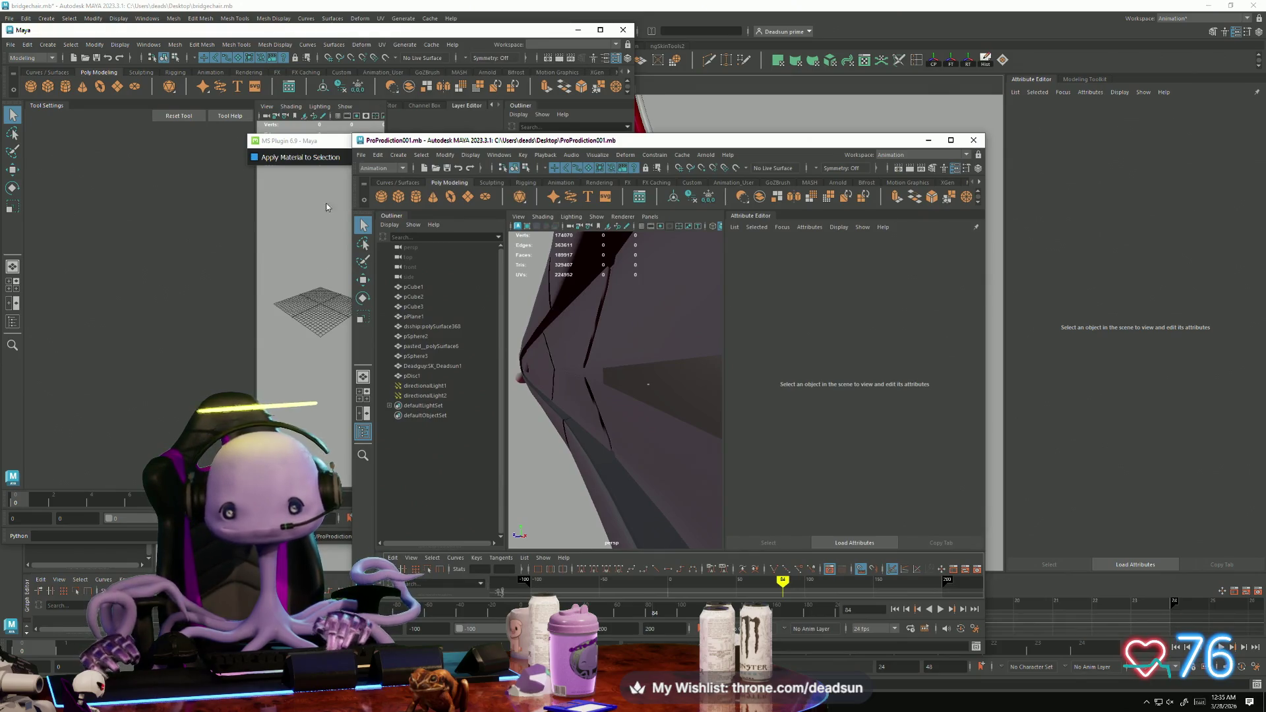
left_click(316, 149)
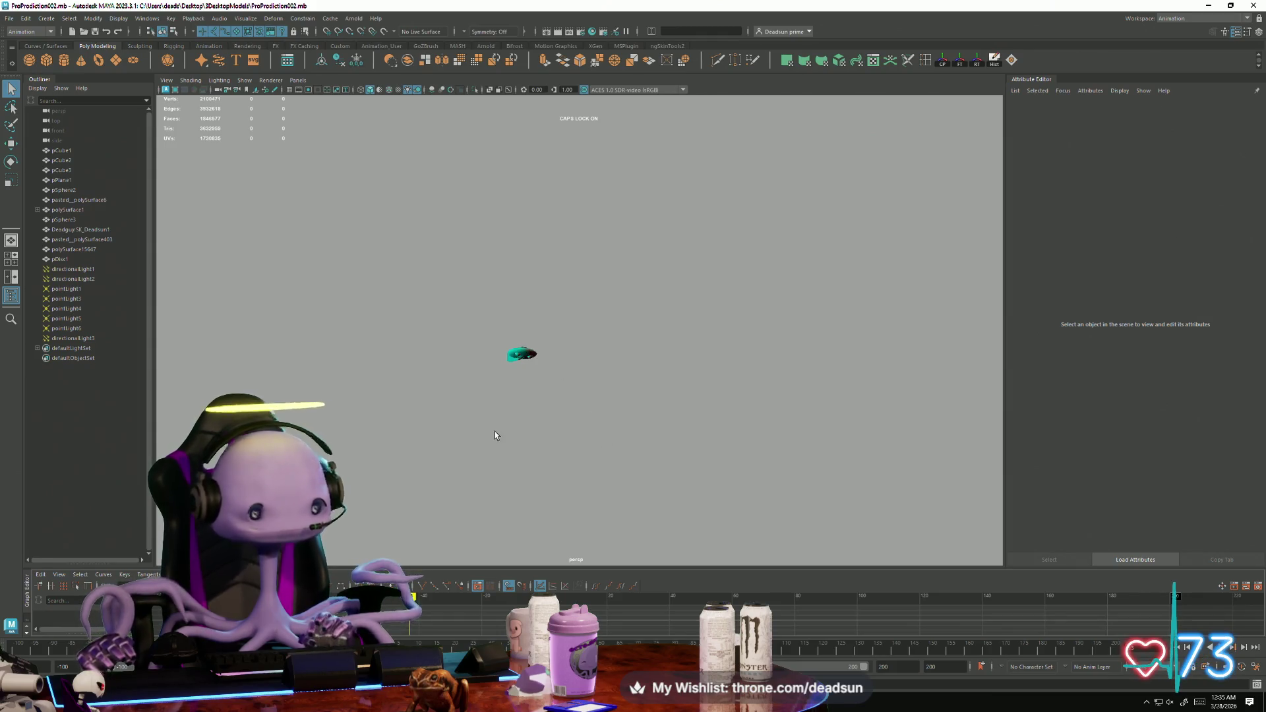
right_click_drag(495, 434, 514, 401, "alt")
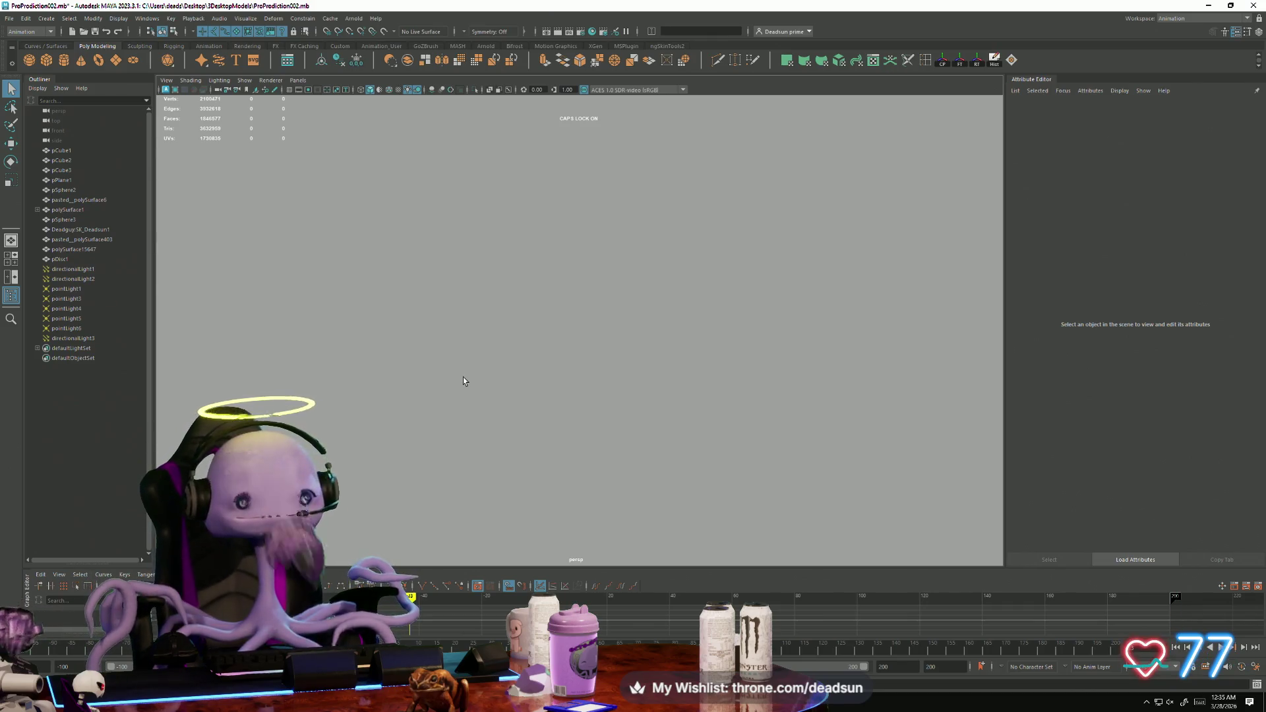
key("alt+Tab")
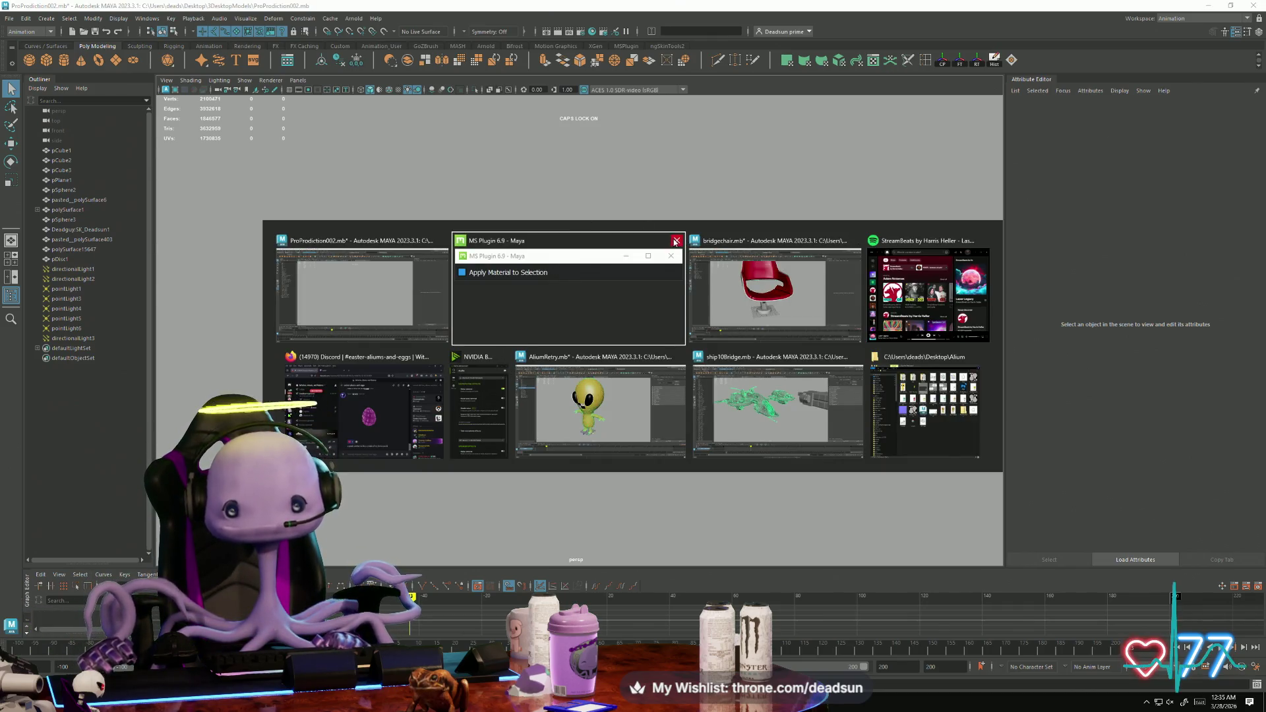
Return to bridgechair.mb, zoom to the chair base and select the tilted leg post pCylinder1.
key("Tab")
left_click_drag(425, 425, 513, 407, "alt")
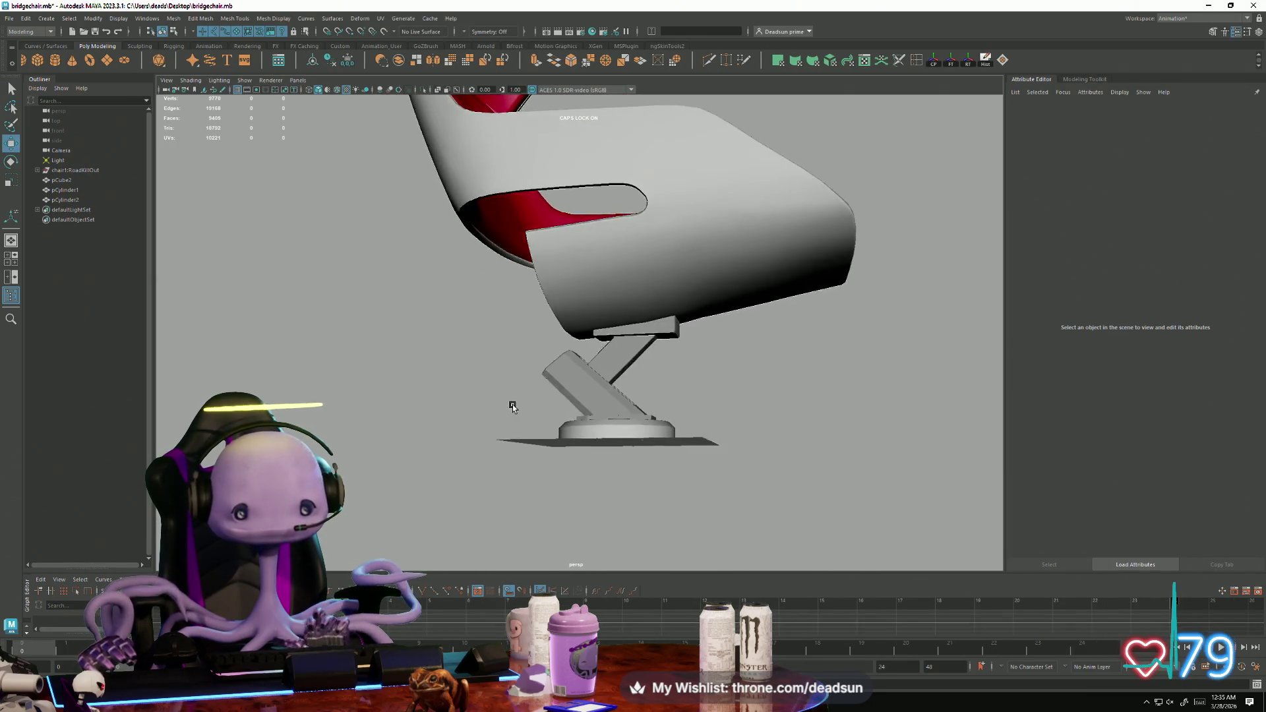
right_click_drag(513, 407, 758, 509, "alt")
mouse_move(758, 508)
left_mouse_down("alt")
mouse_move(492, 440)
mouse_move(539, 427)
mouse_move(535, 386)
left_mouse_up("alt")
left_click(535, 381)
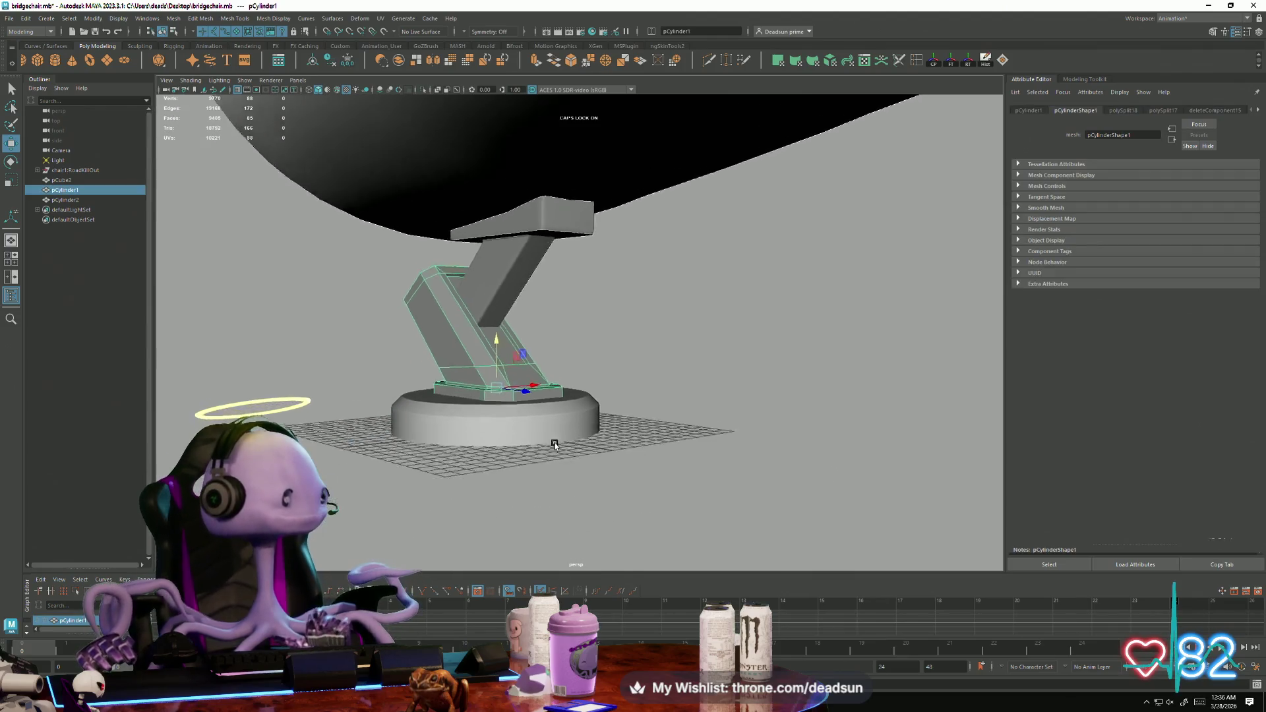
scroll(554, 446, "down", 3)
left_click_drag(554, 446, 514, 436, "alt")
scroll(515, 436, "up", 5)
scroll(521, 438, "down", 5)
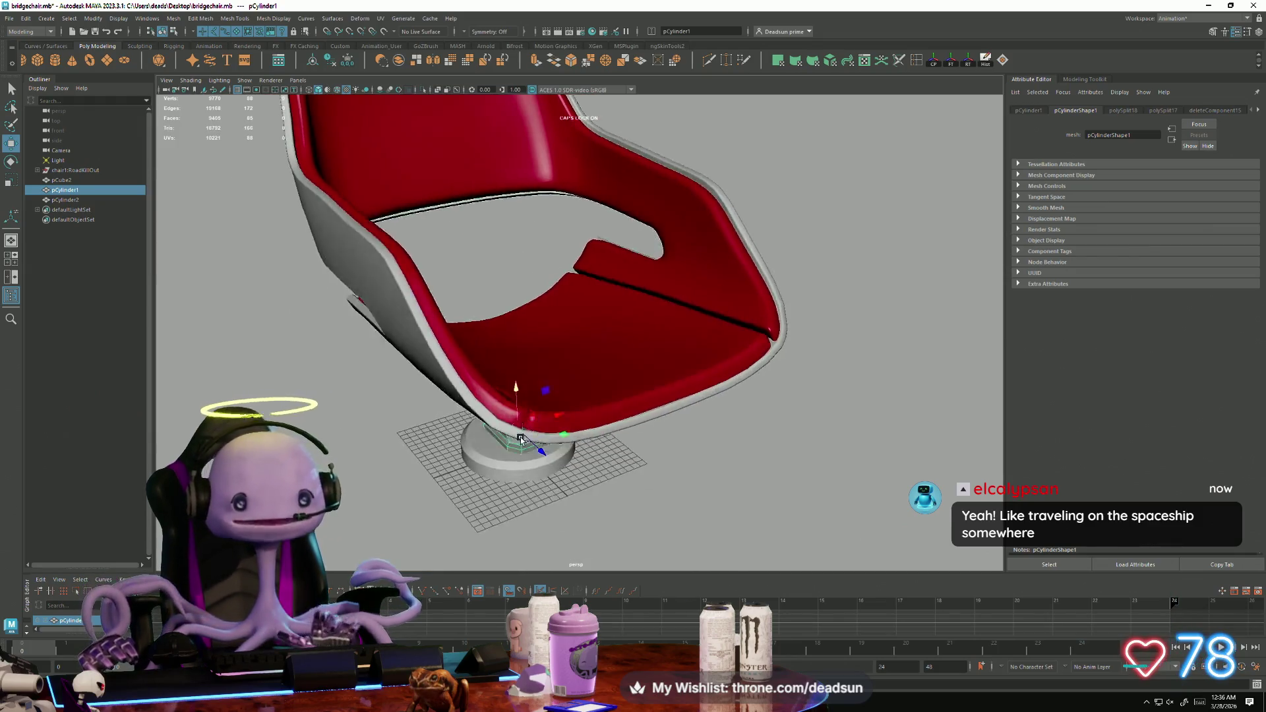
Flip to the other Maya scene and back, reselect the leg post and frame it in a frontal view.
key("alt+Tab")
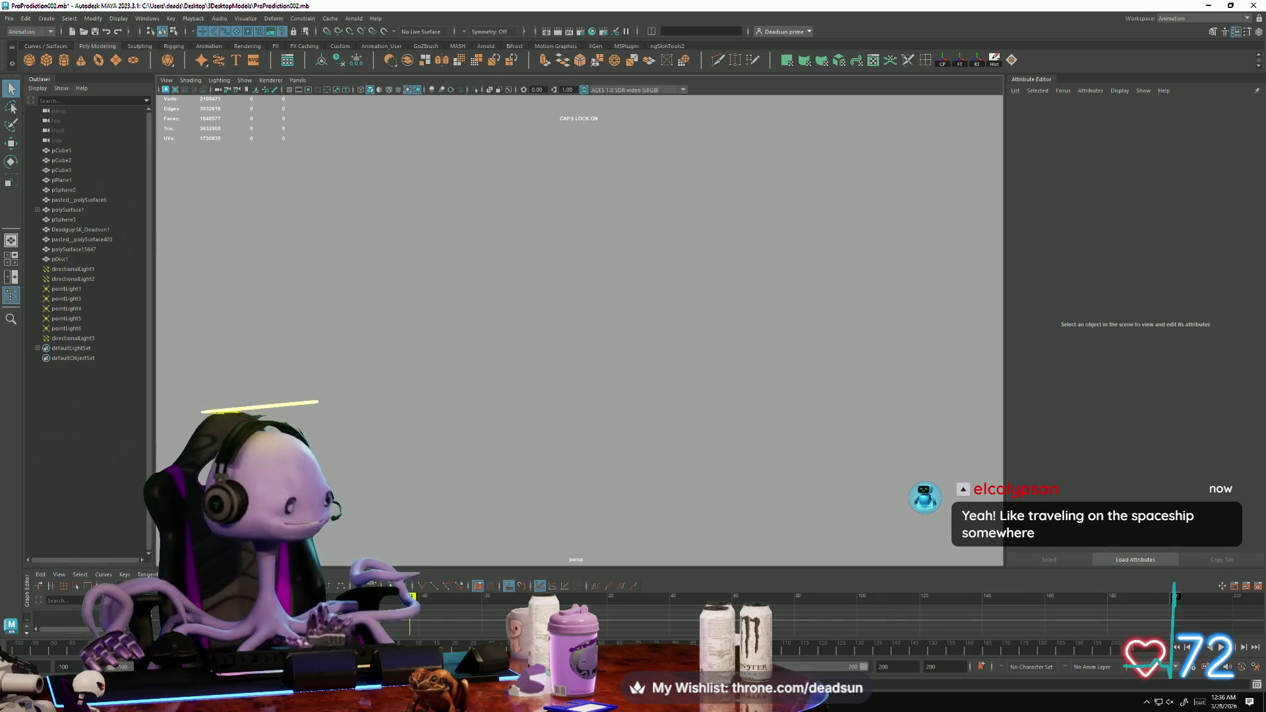
key("alt+Tab")
left_click_drag(515, 435, 728, 370, "alt")
left_click(729, 370)
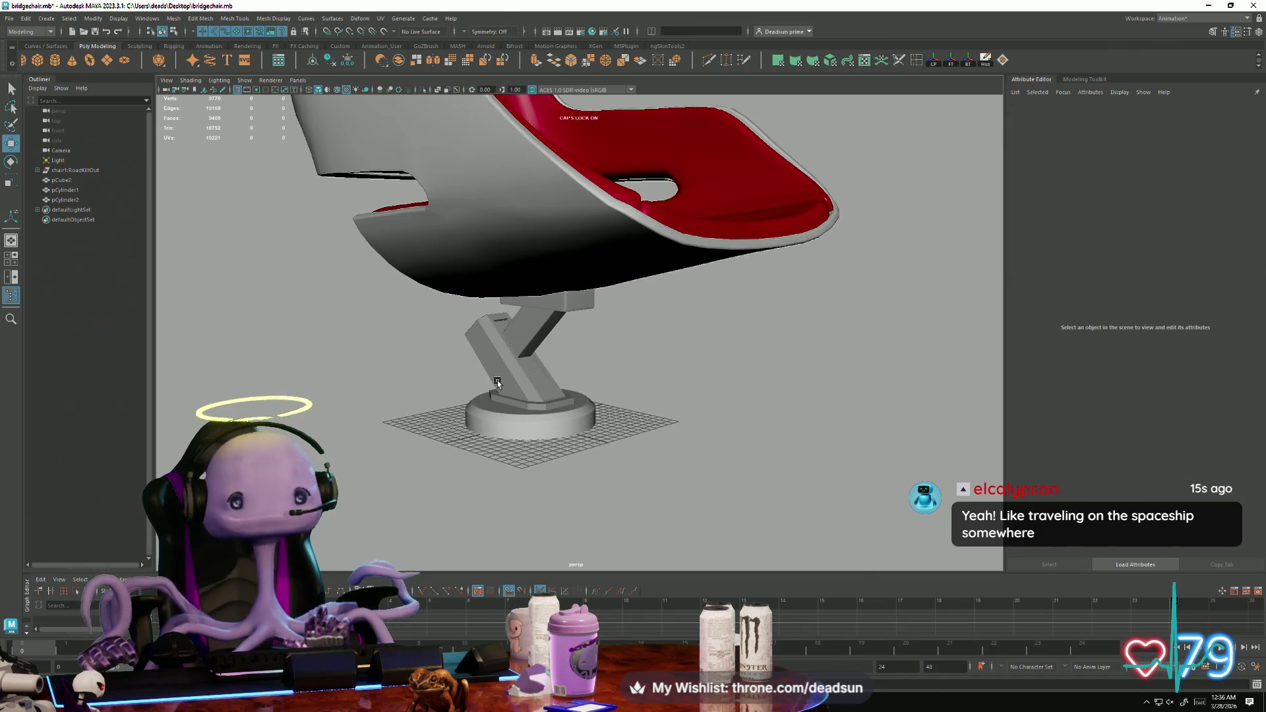
left_click(497, 382)
key("f")
mouse_move(504, 433)
left_mouse_down("alt")
mouse_move(662, 487)
mouse_move(632, 508)
mouse_move(687, 513)
mouse_move(582, 395)
mouse_move(511, 398)
mouse_move(353, 277)
mouse_move(532, 363)
mouse_move(523, 382)
mouse_move(366, 382)
mouse_move(549, 203)
mouse_move(525, 397)
left_mouse_up("alt")
scroll(687, 512, "down", 3)
Select the shell polySurface1, follow the groove across its back and come round to a front view.
left_click(549, 203)
scroll(525, 396, "up", 5)
scroll(594, 339, "up", 3)
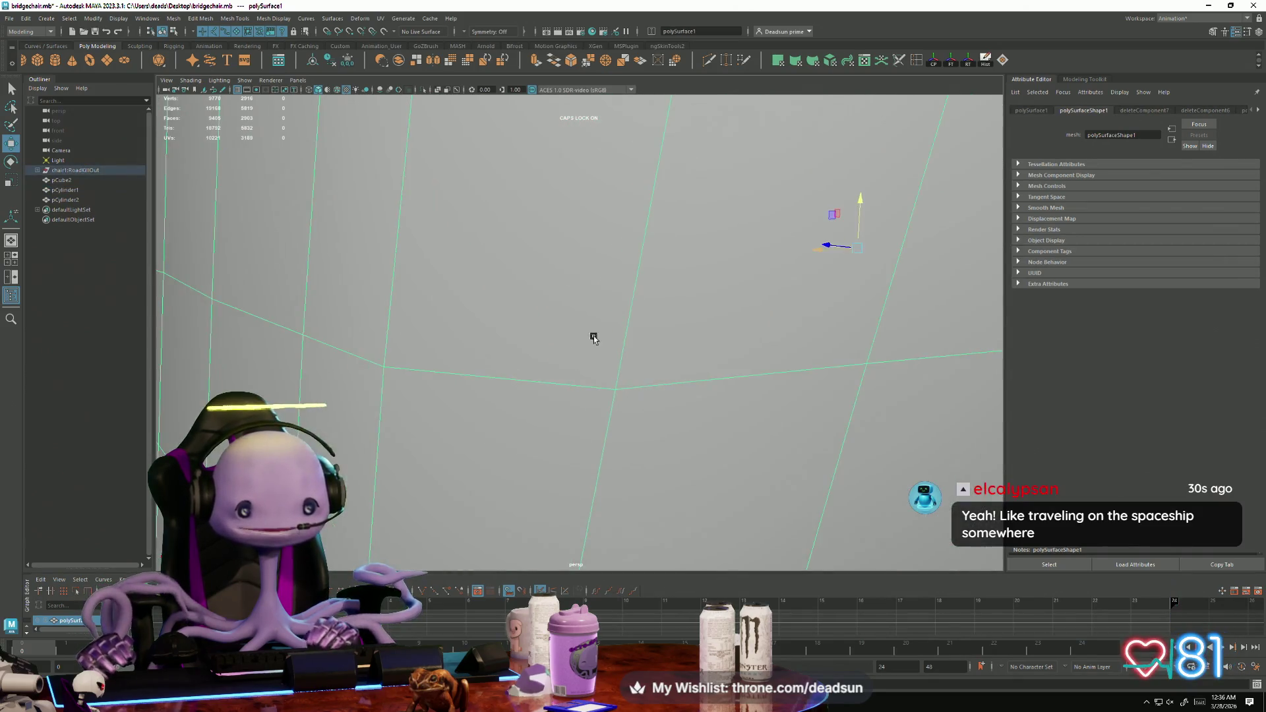
left_click_drag(594, 338, 614, 404, "alt")
scroll(516, 311, "up", 2)
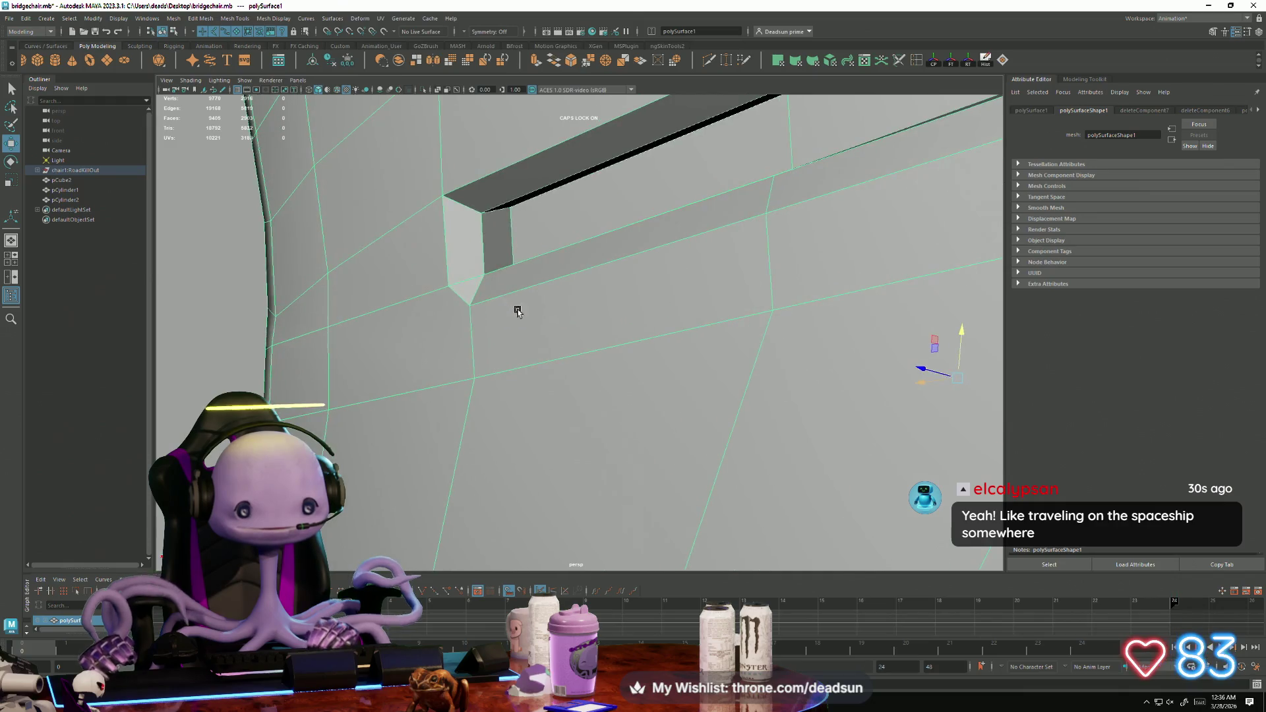
mouse_move(516, 311)
left_mouse_down("alt")
mouse_move(543, 349)
mouse_move(537, 369)
left_mouse_up("alt")
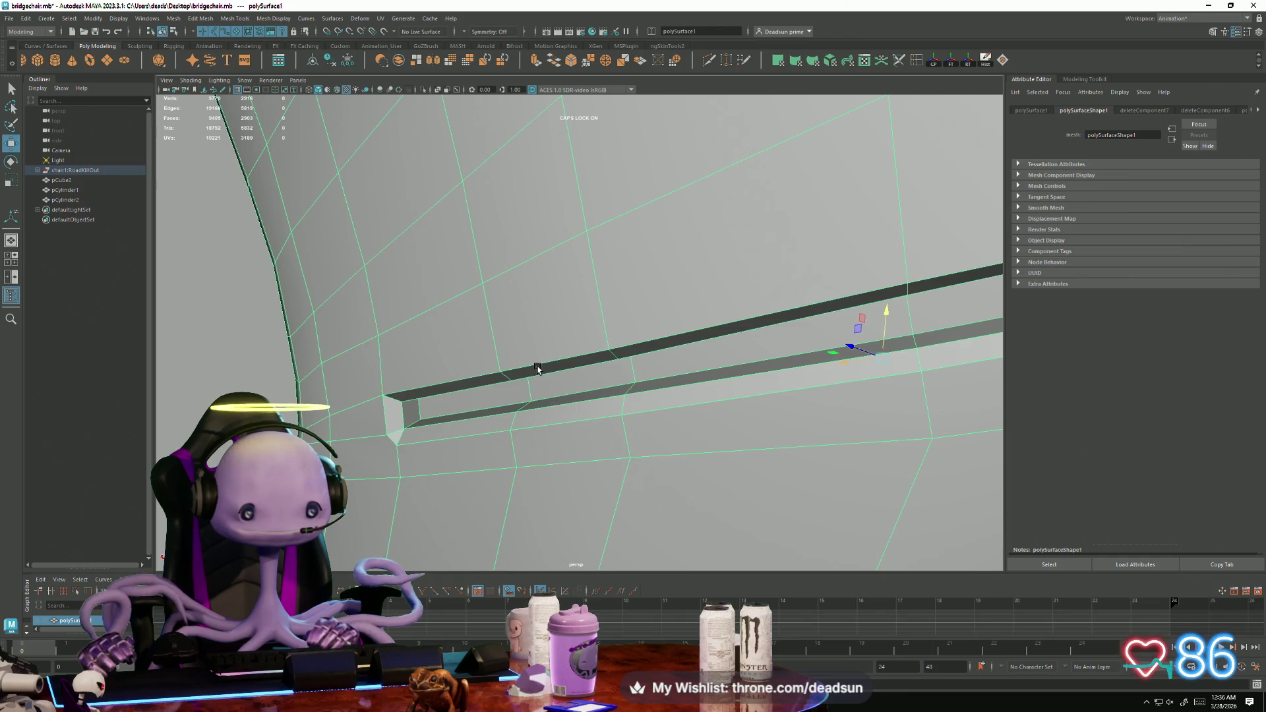
scroll(561, 406, "down", 2)
scroll(612, 402, "down", 2)
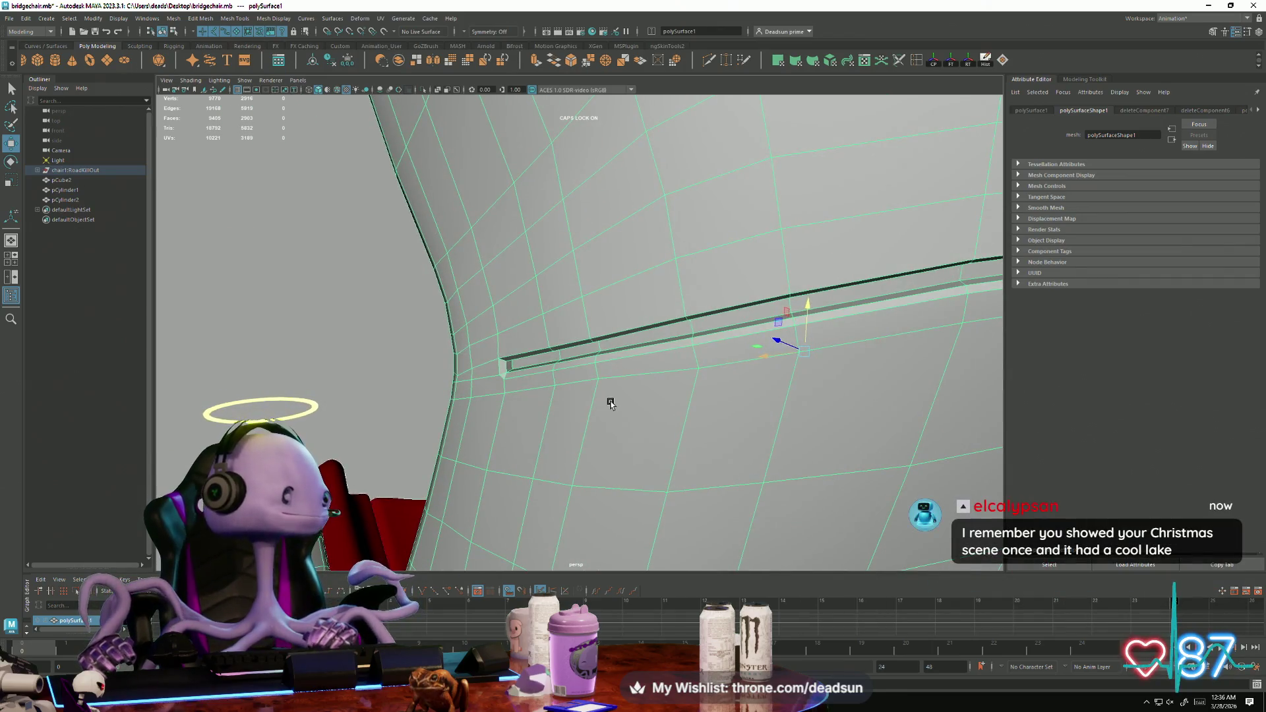
scroll(611, 403, "down", 2)
mouse_move(616, 399)
left_mouse_down("alt")
mouse_move(702, 415)
mouse_move(565, 373)
mouse_move(701, 388)
mouse_move(658, 382)
mouse_move(668, 435)
mouse_move(722, 444)
mouse_move(663, 439)
mouse_move(655, 500)
mouse_move(661, 486)
mouse_move(670, 497)
mouse_move(589, 455)
left_mouse_up("alt")
Frame the whole shell, return to Object Mode and select then deselect the chair mesh.
key("f")
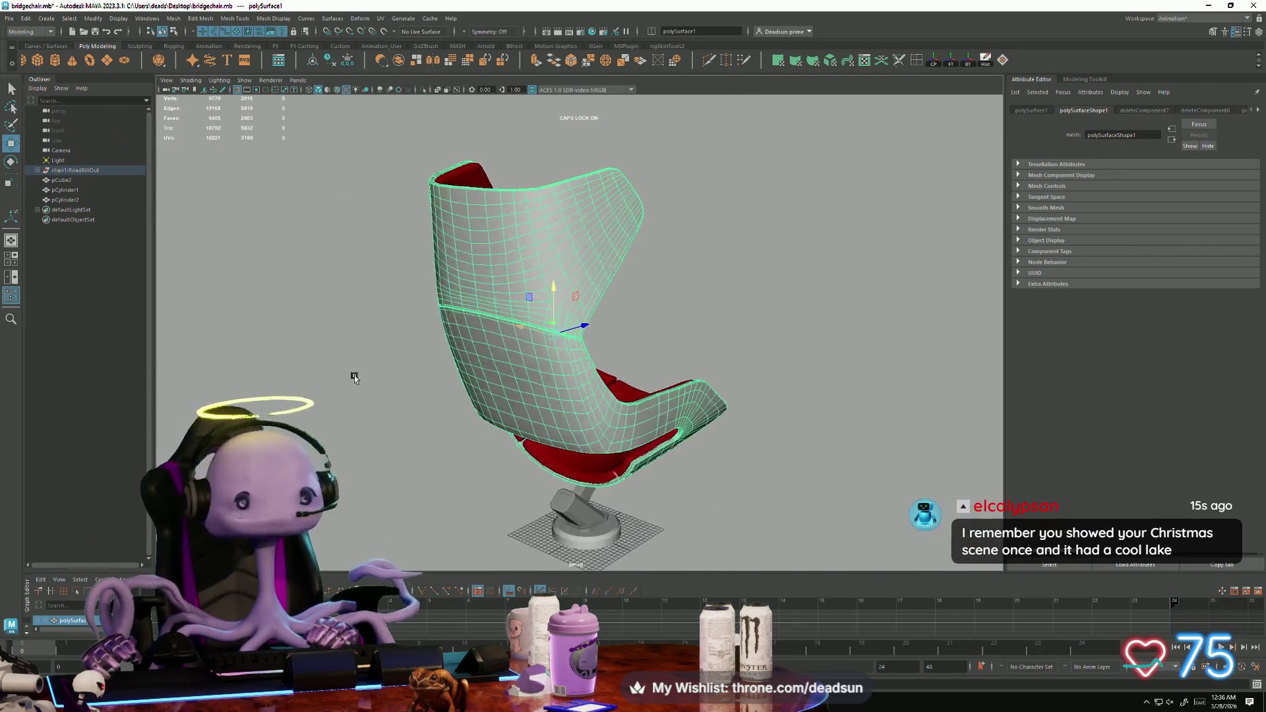
mouse_move(348, 367)
left_mouse_down("alt")
mouse_move(655, 373)
mouse_move(683, 387)
mouse_move(667, 454)
left_mouse_up("alt")
right_click(683, 384)
left_click(679, 424)
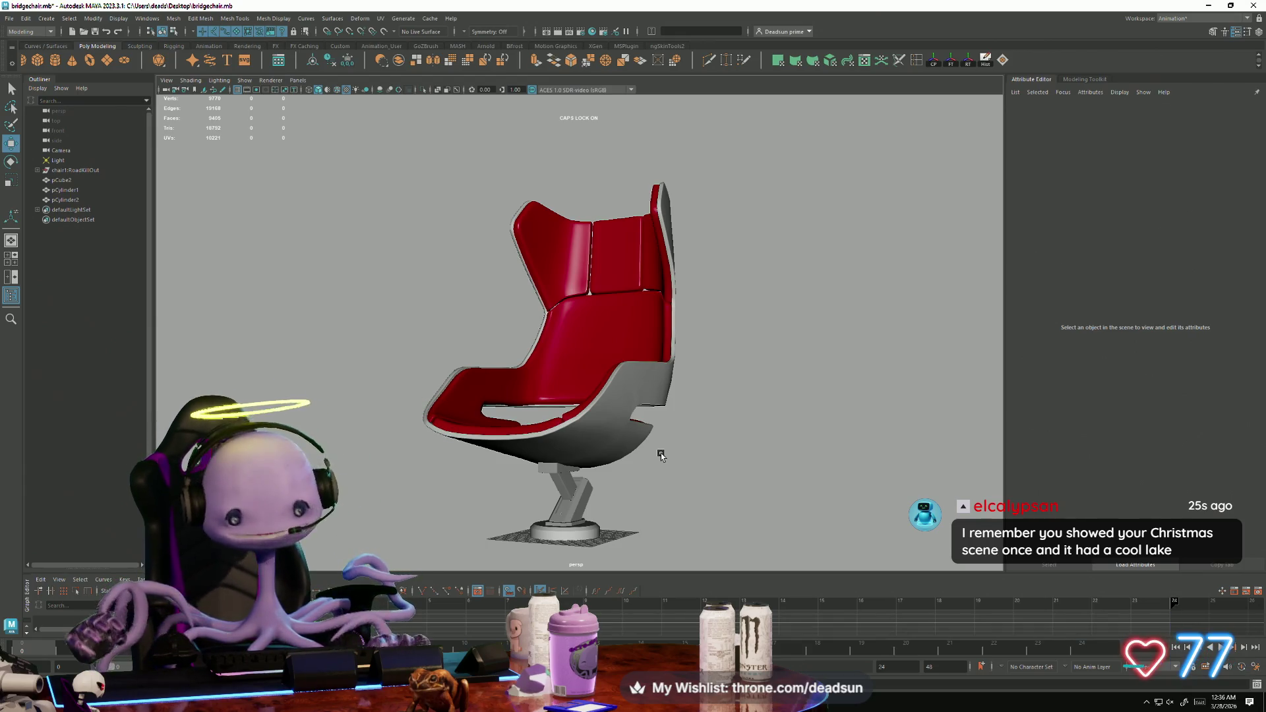
left_click(601, 435)
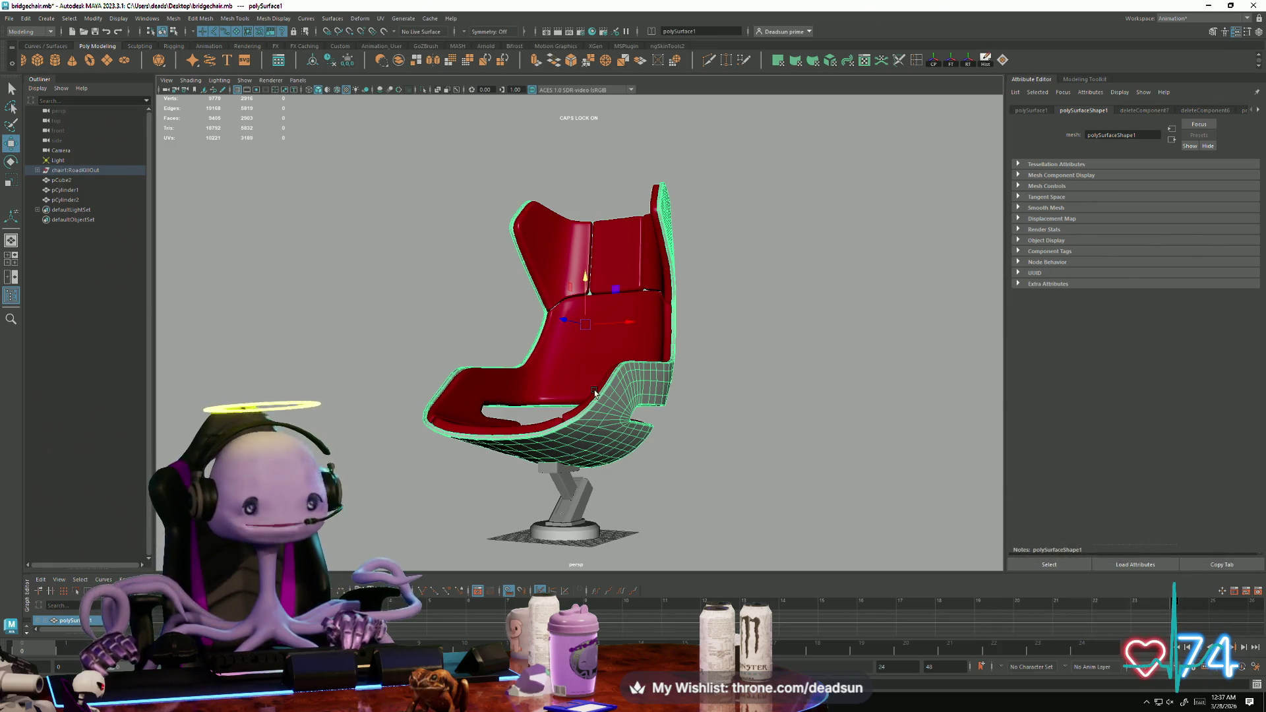
left_click(773, 417)
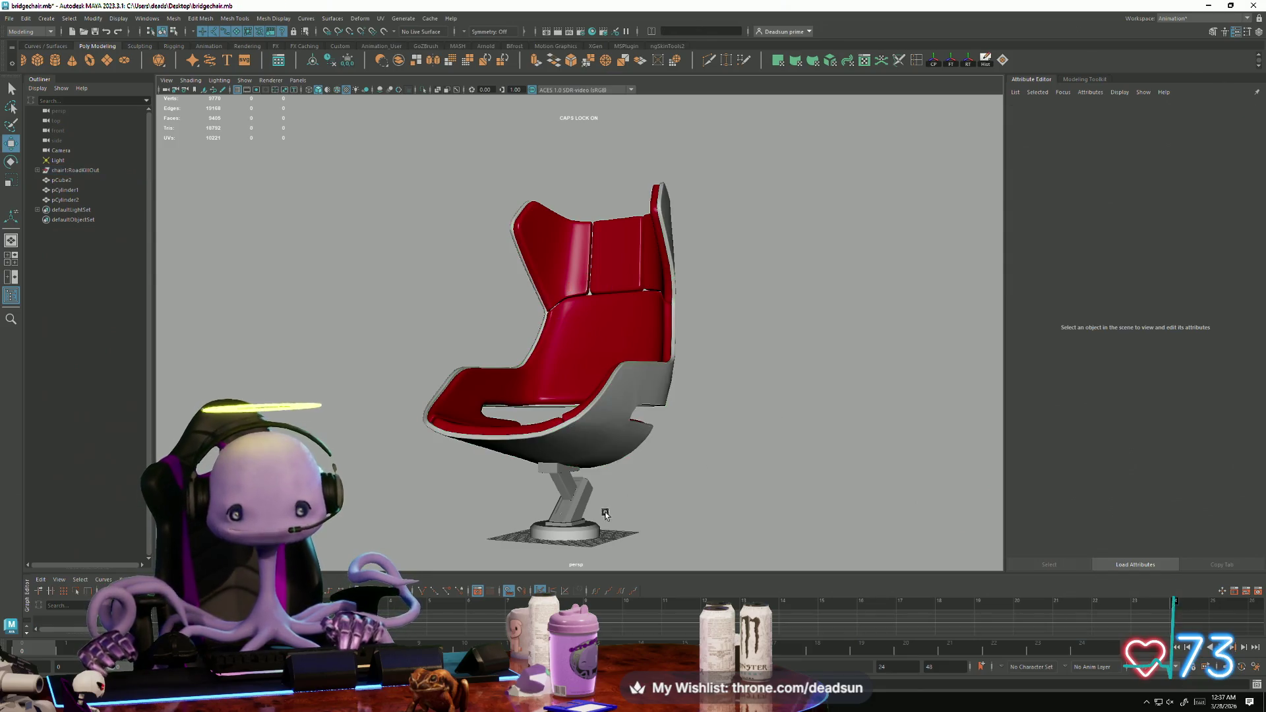
Review the chair from distant side and three-quarter views, selecting and clearing the seat mesh.
left_click_drag(606, 514, 605, 497, "alt")
scroll(665, 486, "up", 3)
scroll(670, 566, "up", 4)
scroll(670, 566, "down", 3)
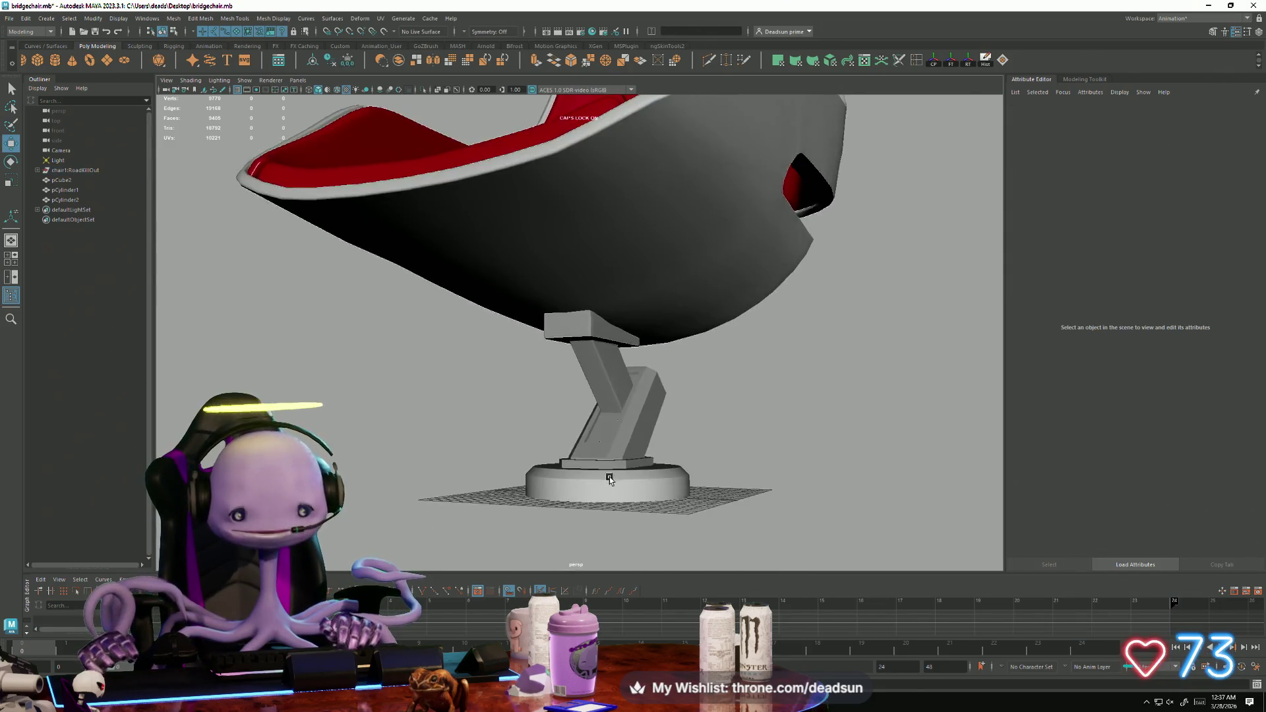
left_click_drag(669, 567, 594, 466, "alt")
scroll(535, 401, "down", 2)
left_click_drag(536, 400, 521, 380, "alt")
left_click(531, 287)
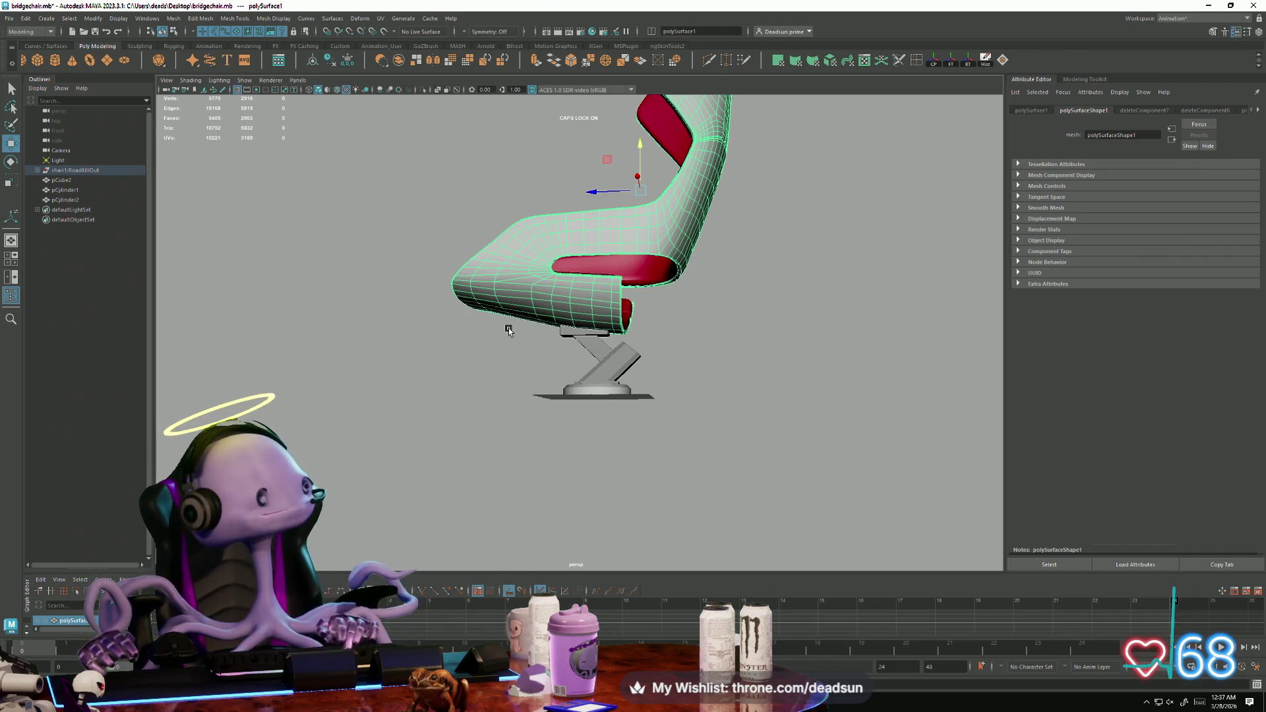
mouse_move(581, 149)
left_mouse_down("alt")
mouse_move(729, 260)
mouse_move(710, 399)
left_mouse_up("alt")
left_click(730, 284)
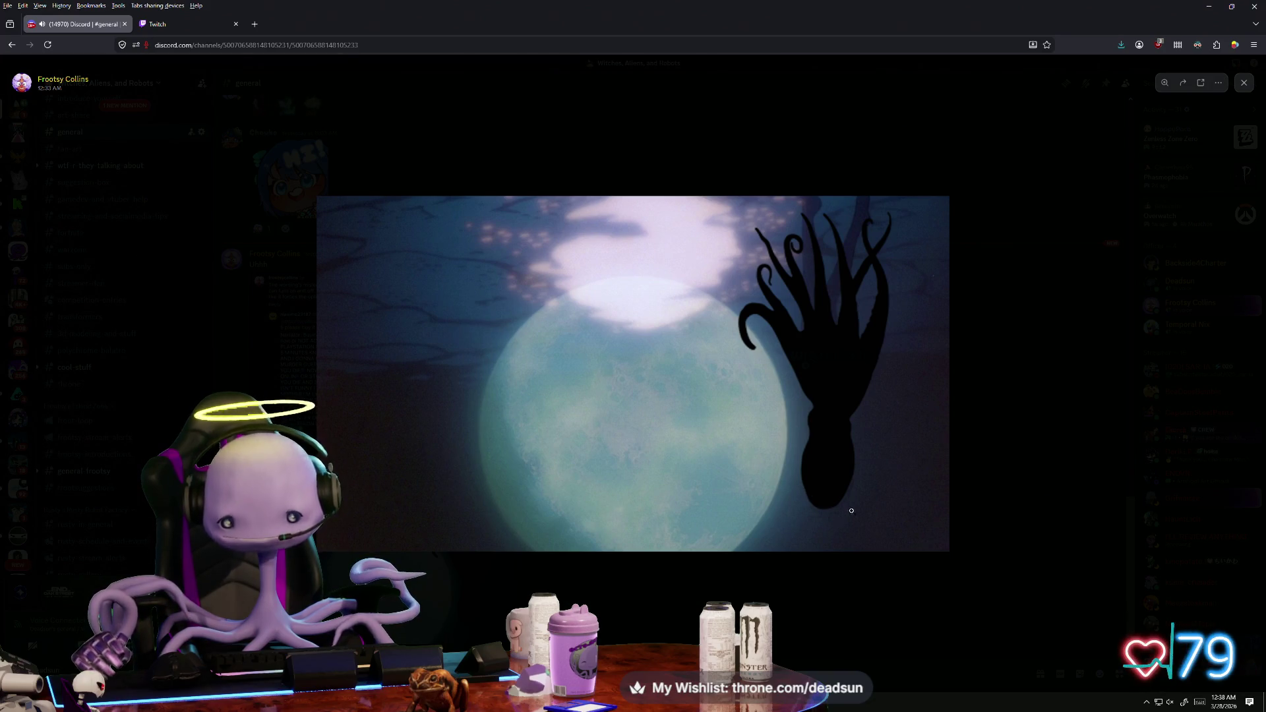
Toggle zoom on the shared moon-and-tentacle image three times in Discord's viewer.
left_click(835, 492)
left_click(877, 540)
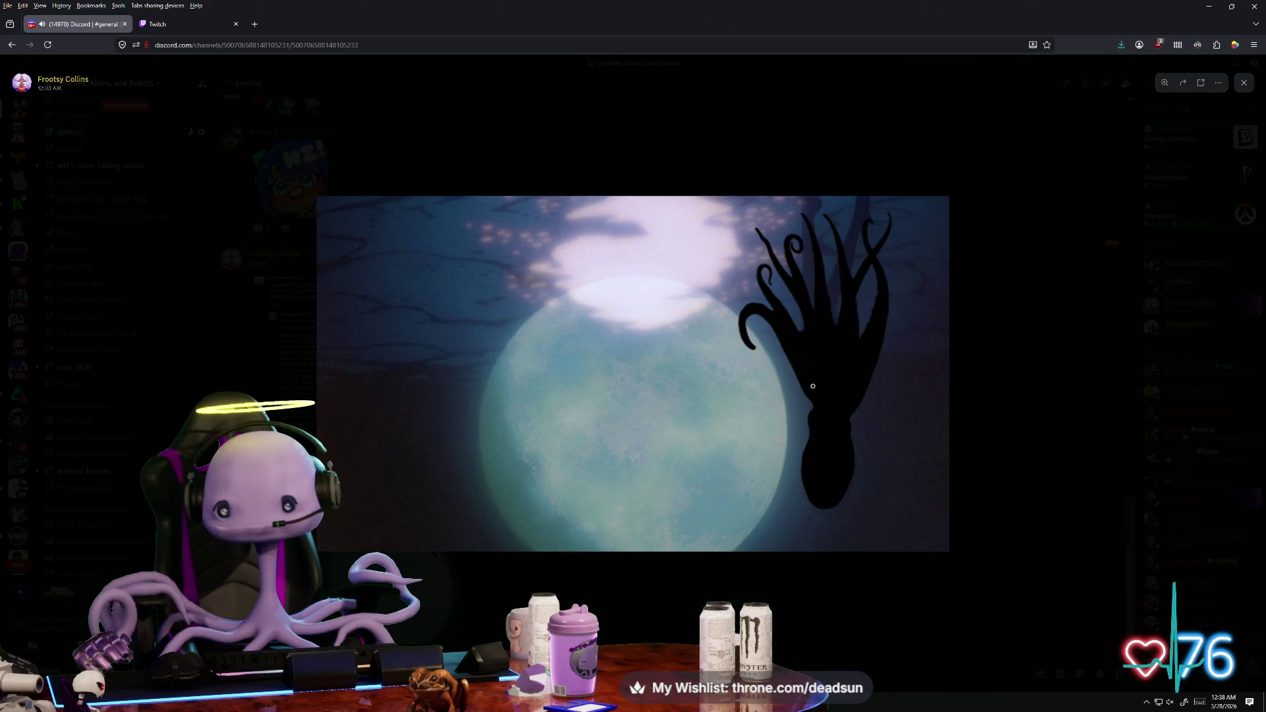
left_click(755, 473)
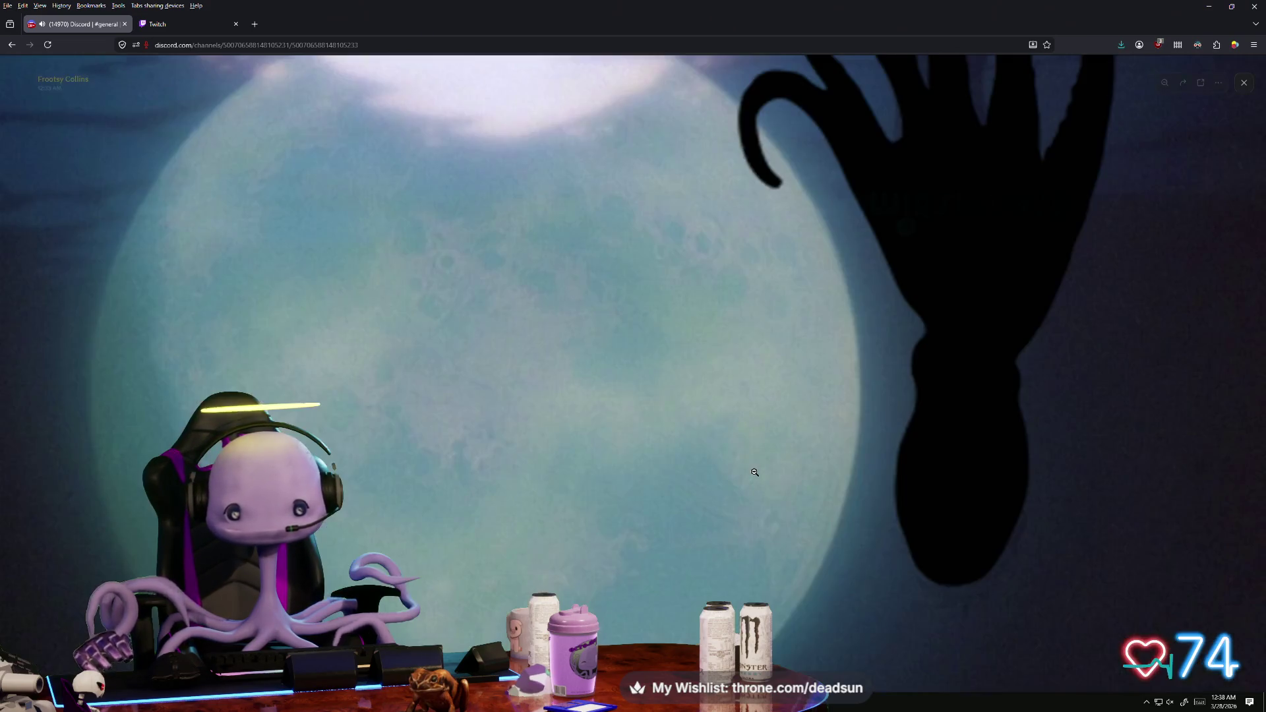
left_click(849, 535)
left_click(847, 468)
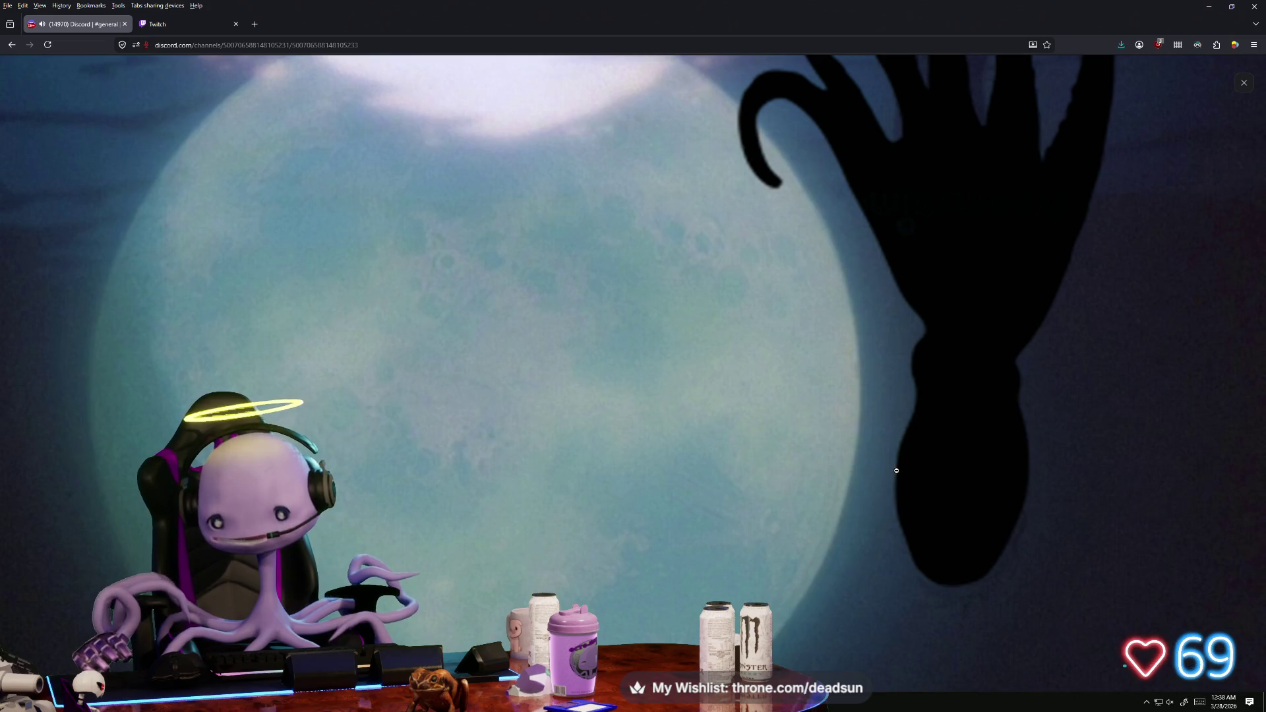
left_click(863, 475)
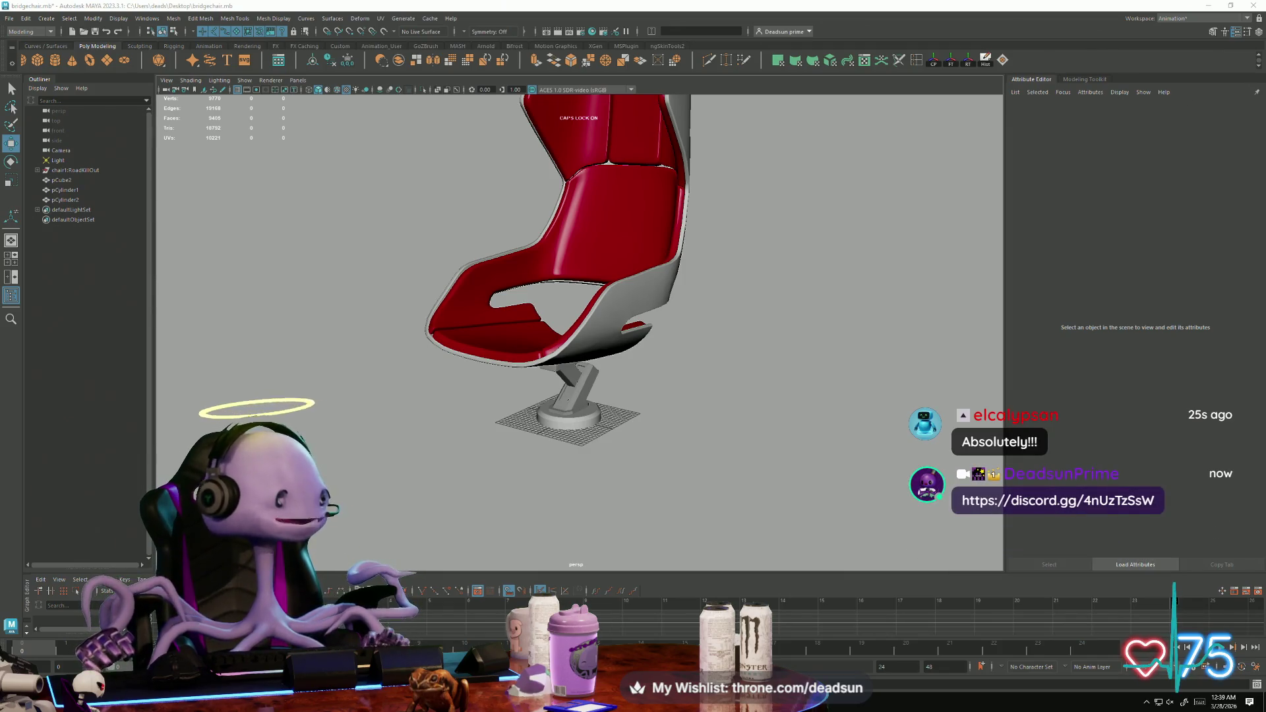
Inspect pCylinder1 and the round base pCylinder2 from behind and in front, then clear the selection.
mouse_move(628, 379)
left_mouse_down("alt")
mouse_move(664, 495)
mouse_move(583, 505)
mouse_move(767, 514)
mouse_move(684, 291)
mouse_move(726, 472)
left_mouse_up("alt")
left_click(584, 495)
left_click(623, 476)
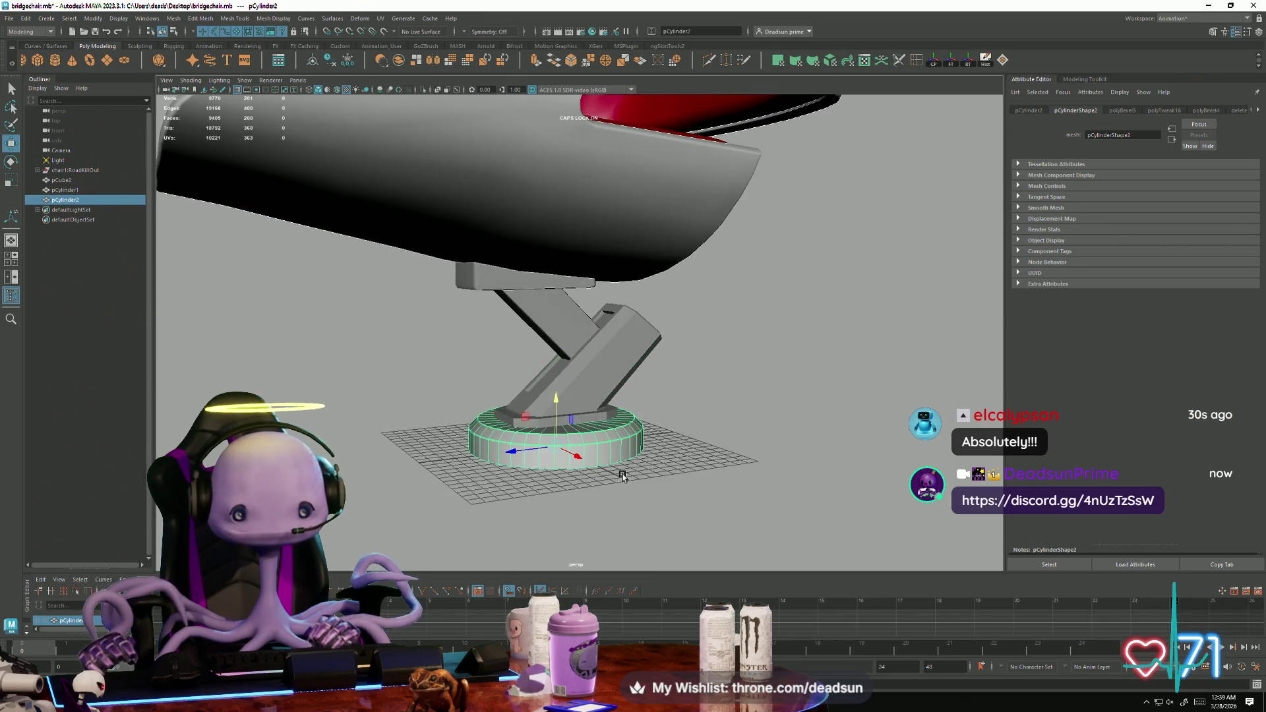
right_click_drag(622, 476, 348, 326, "alt")
mouse_move(348, 326)
left_mouse_down("alt")
mouse_move(553, 429)
mouse_move(474, 393)
left_mouse_up("alt")
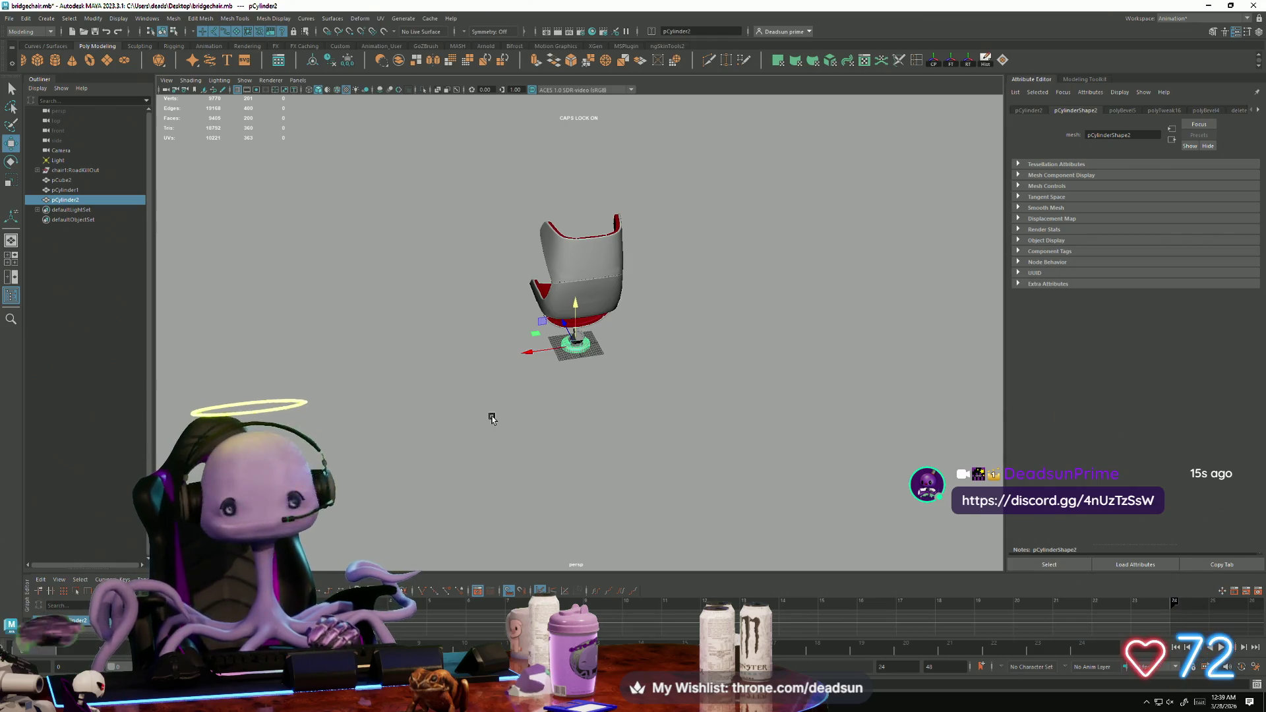
left_click_drag(492, 417, 707, 445, "alt")
left_click(707, 444)
scroll(673, 440, "up", 5)
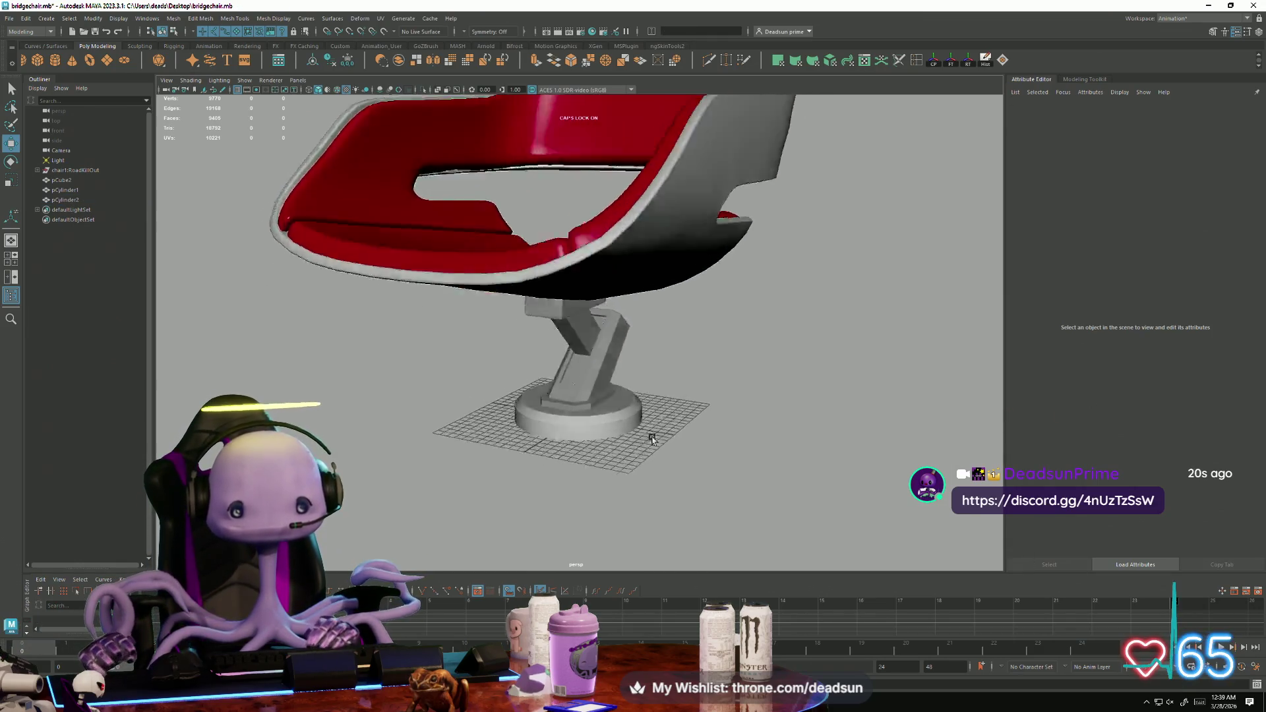
scroll(652, 439, "up", 3)
scroll(653, 426, "up", 2)
scroll(652, 406, "up", 2)
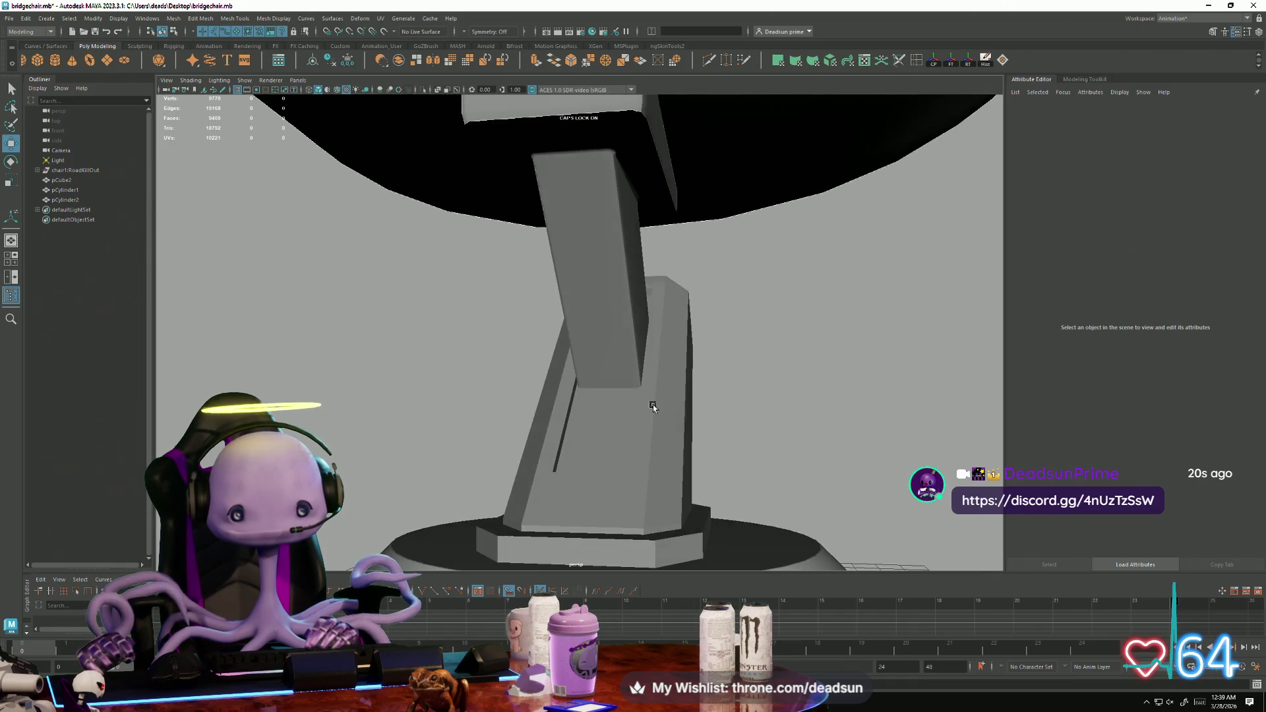
Check the angled bracket pCube2, then add a new polygon cylinder at the chair base.
left_click(590, 344)
mouse_move(590, 344)
left_mouse_down("alt")
mouse_move(643, 407)
mouse_move(547, 363)
mouse_move(648, 470)
mouse_move(481, 357)
left_mouse_up("alt")
scroll(643, 407, "down", 5)
scroll(647, 471, "up", 2)
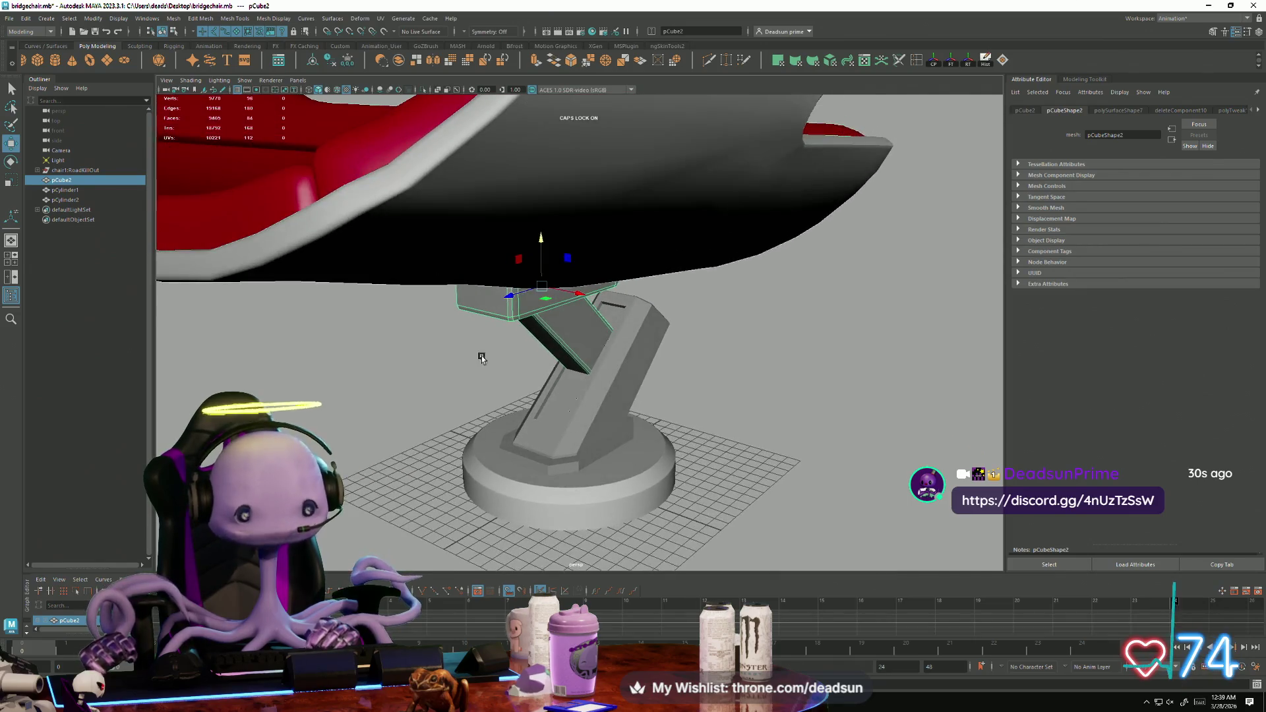
left_click(56, 61)
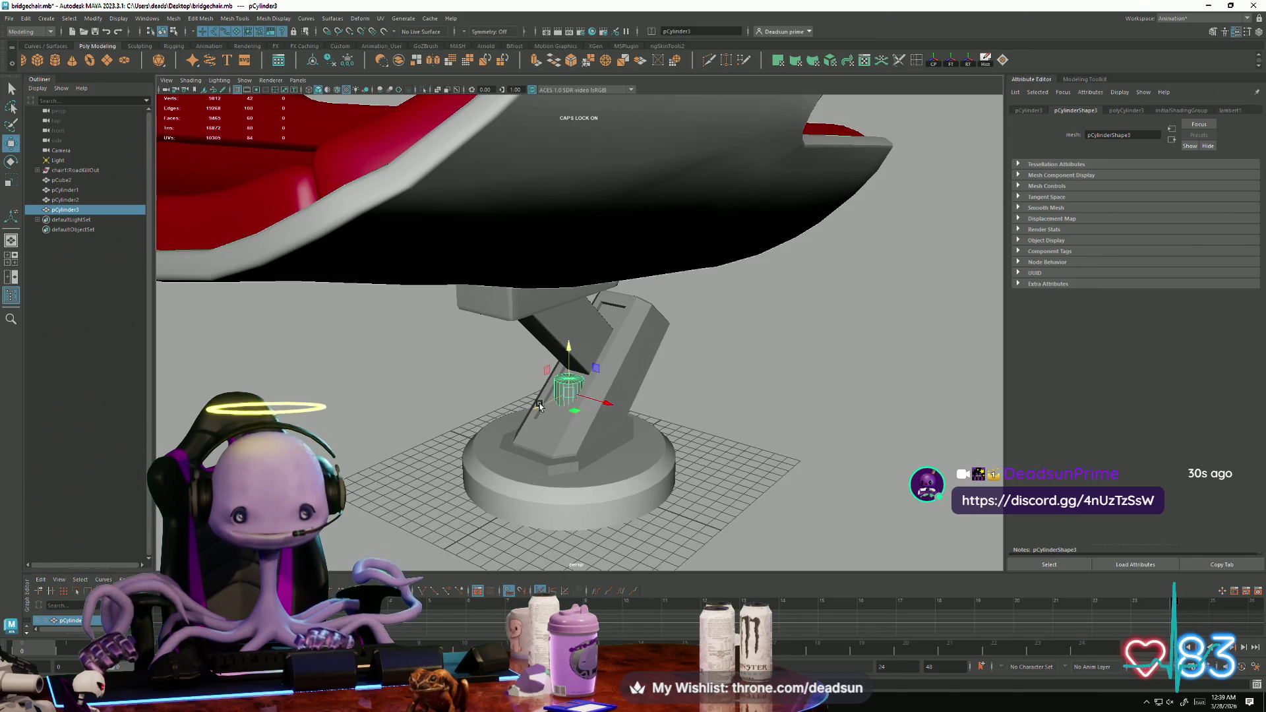
Set the new cylinder on the base beside the leg and lower its Subdivisions Axis to fewer sides.
left_click_drag(538, 406, 465, 440)
left_click(1127, 110)
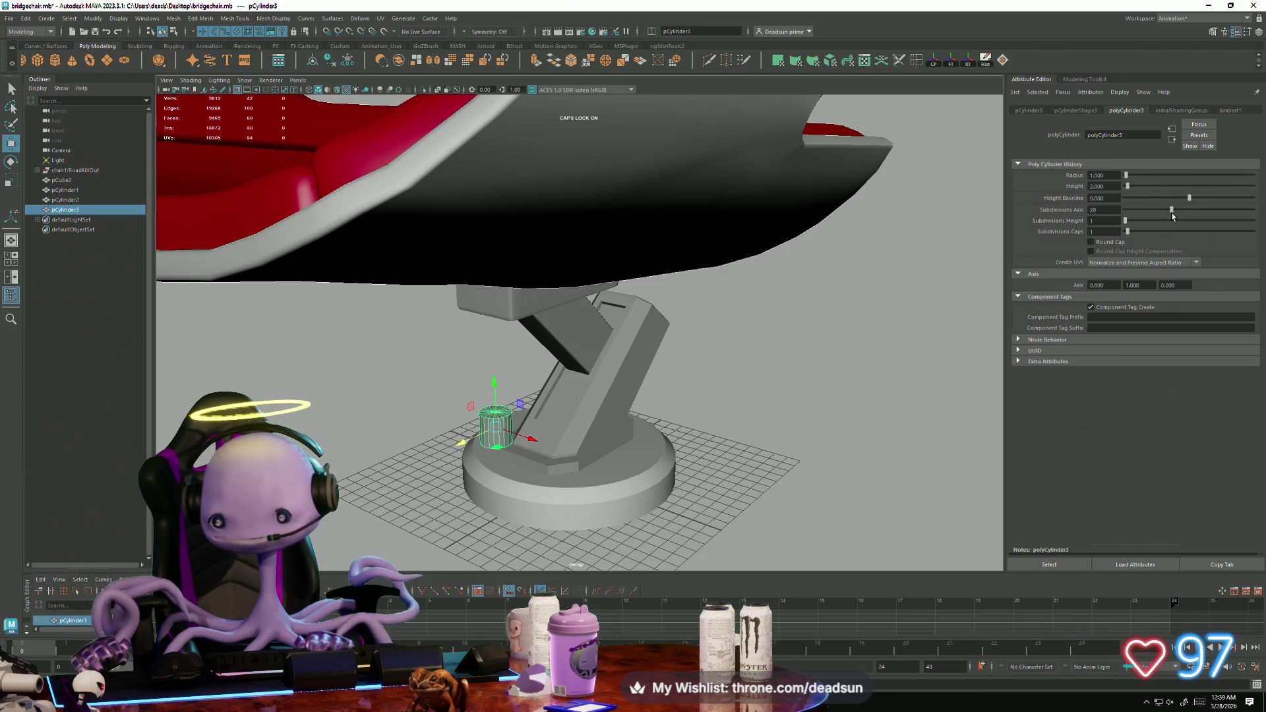
left_click_drag(1170, 210, 1144, 211)
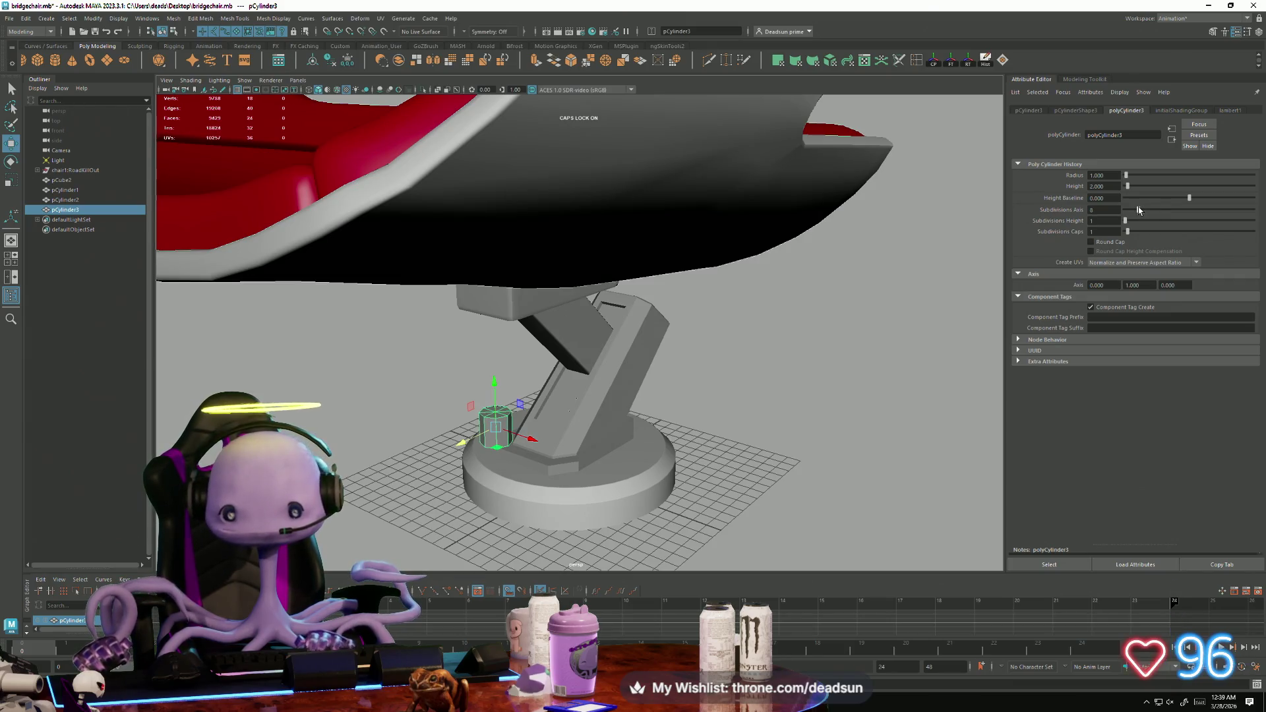
key("f")
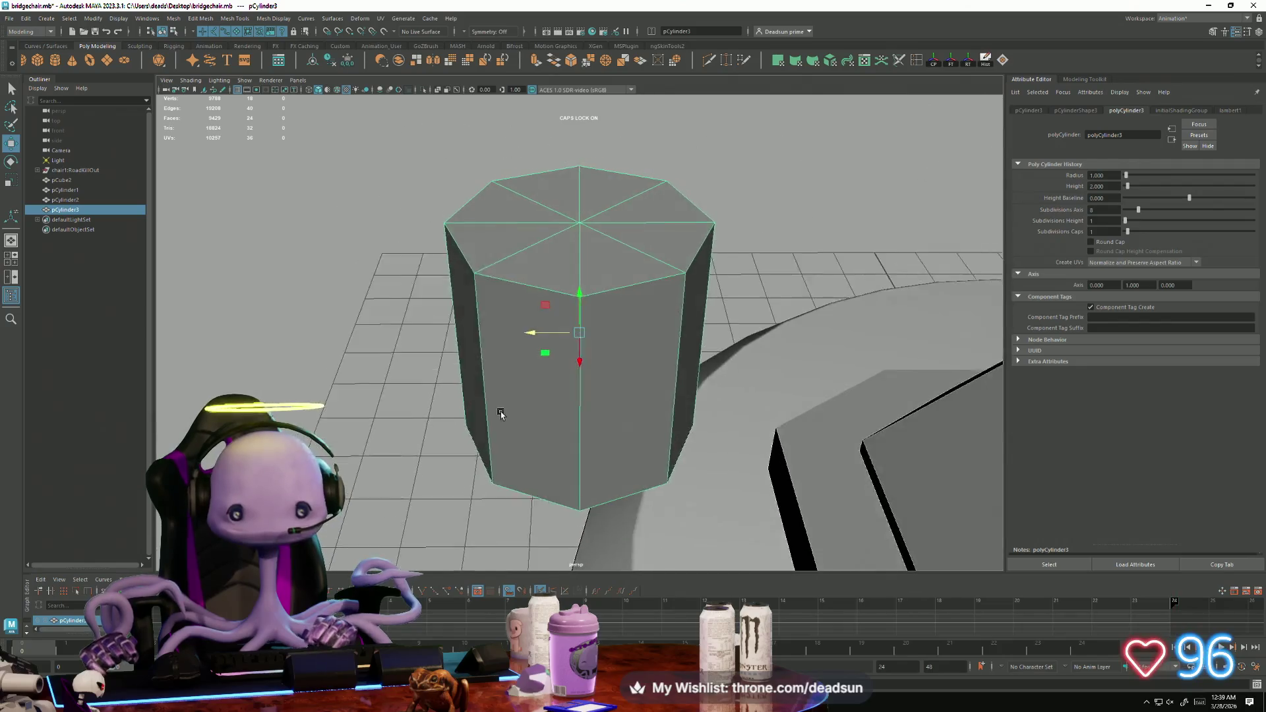
Delete the cylinder's front, top and bottom faces, leaving an open partial shell.
right_click_drag(519, 334, 519, 376)
left_click_drag(628, 136, 677, 487)
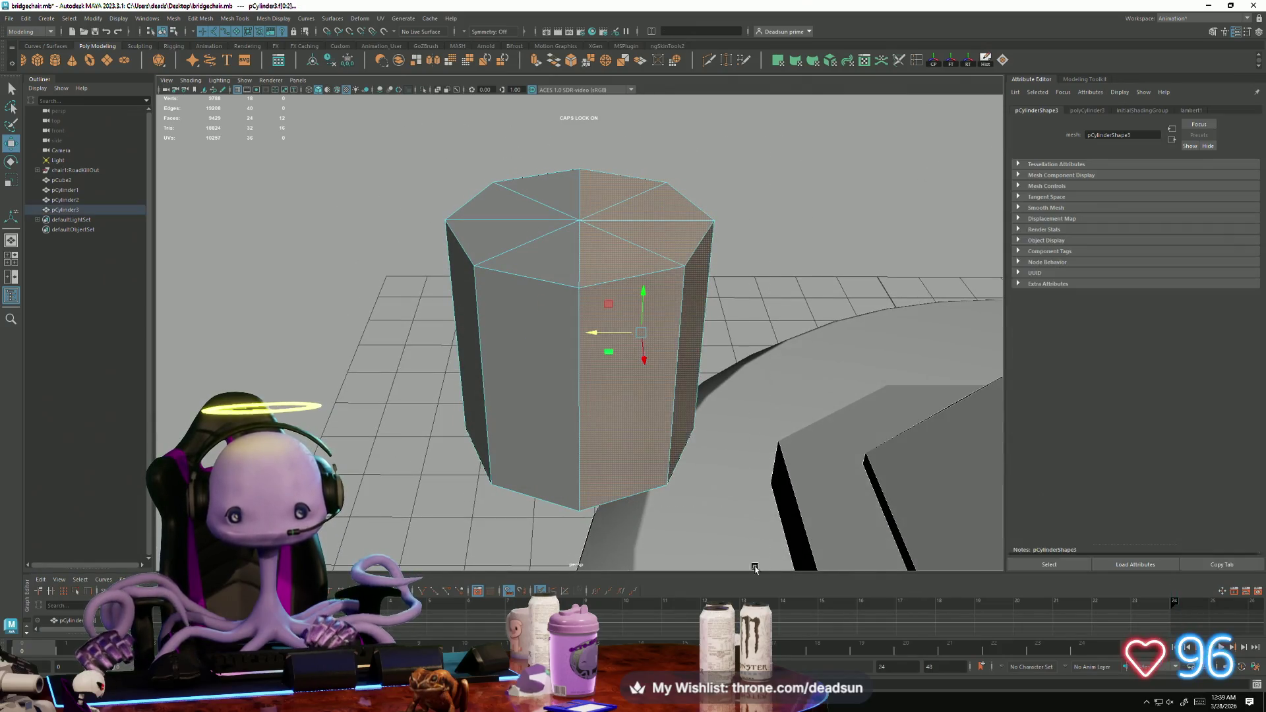
key("Delete")
mouse_move(580, 274)
left_mouse_down("alt")
mouse_move(607, 283)
mouse_move(649, 259)
mouse_move(642, 409)
left_mouse_up("alt")
left_click(649, 259)
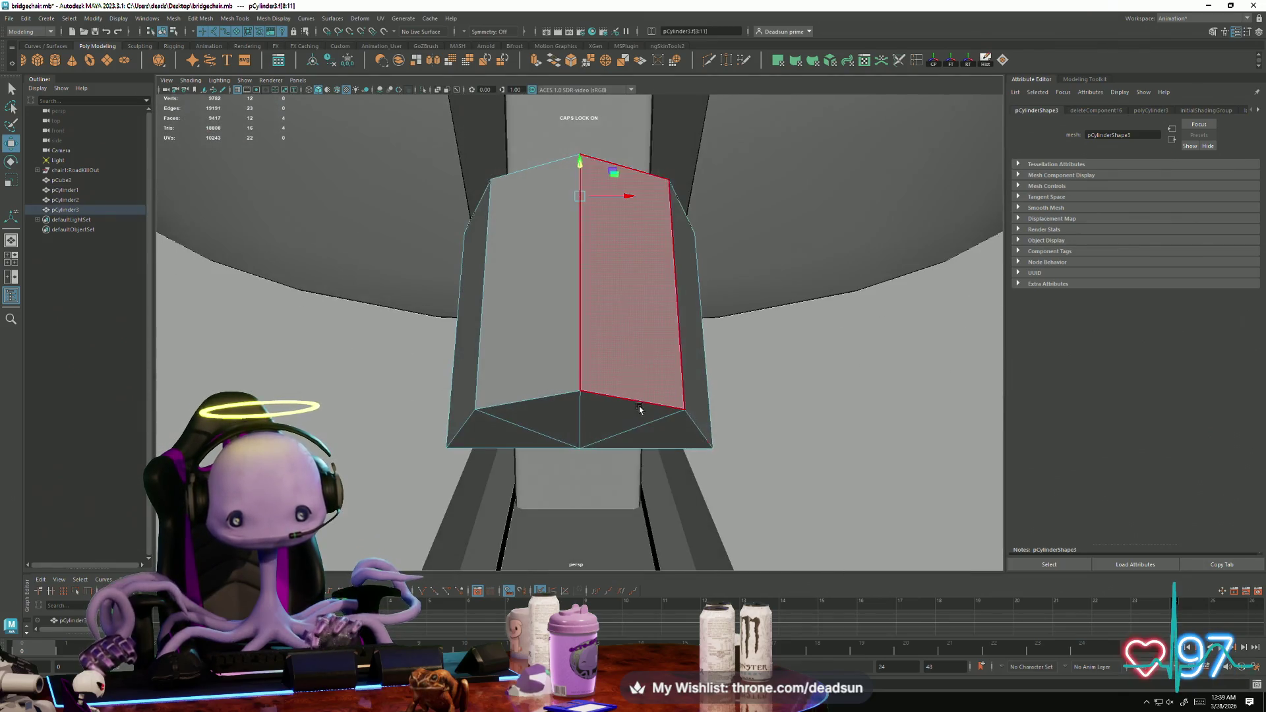
left_click_drag(640, 506, 537, 446)
key("Delete")
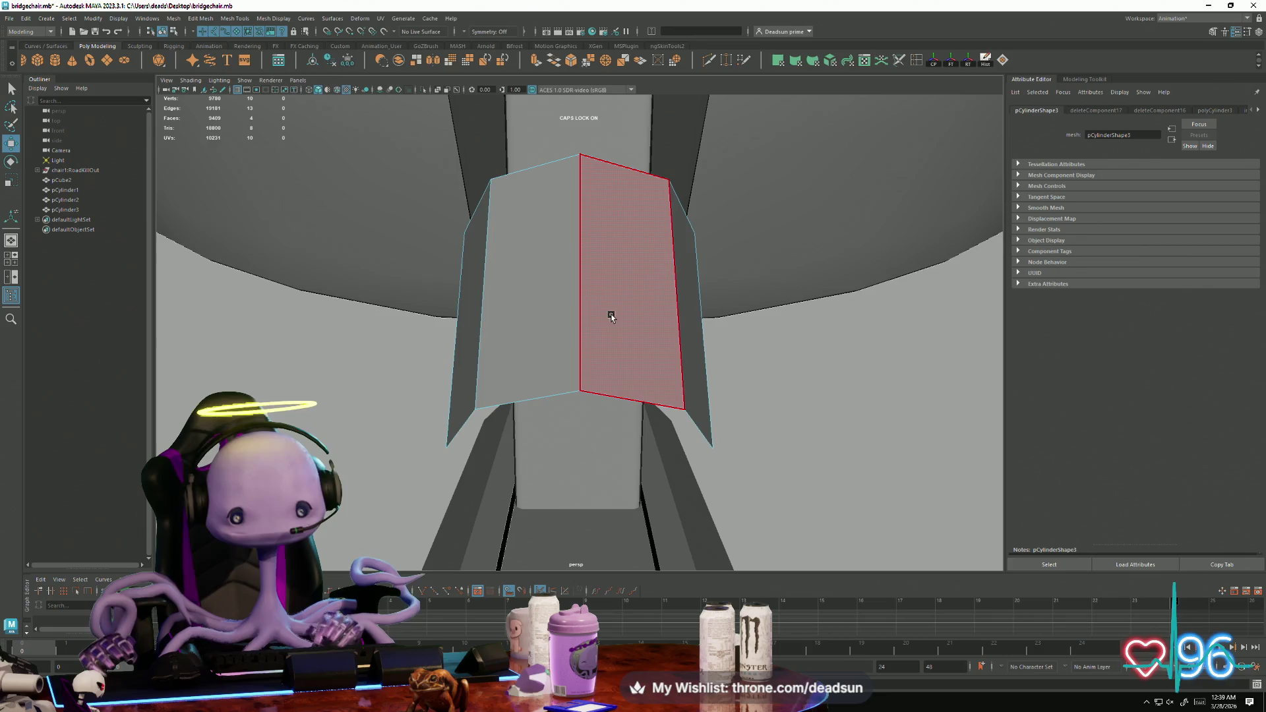
Back in object mode, slide the shell along X toward the leg's groove, ready to scale.
right_click_drag(611, 315, 642, 289)
right_click_drag(721, 347, 367, 367, "alt")
left_click_drag(367, 367, 552, 438, "alt")
mouse_move(529, 334)
left_mouse_down()
mouse_move(767, 347)
mouse_move(732, 333)
left_mouse_up()
key("r")
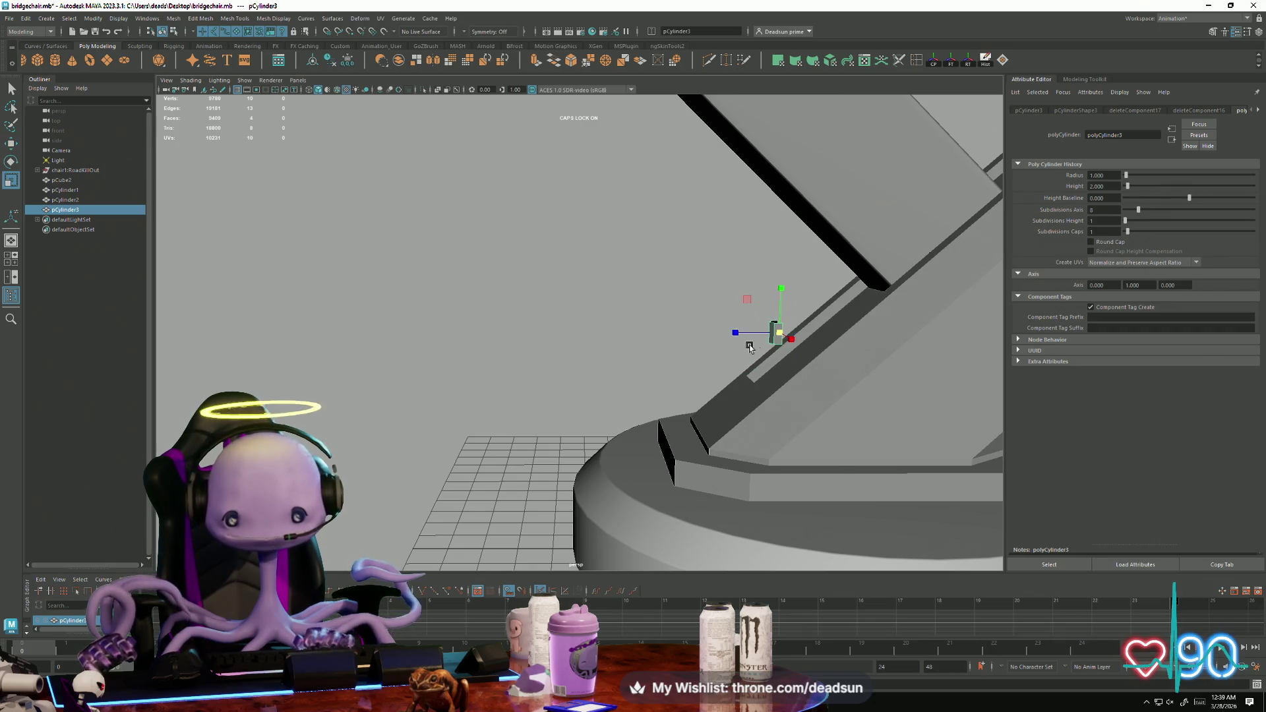
Inspect pCylinder3's vertices, then reselect it as a whole object.
right_click(763, 328)
left_click(708, 281)
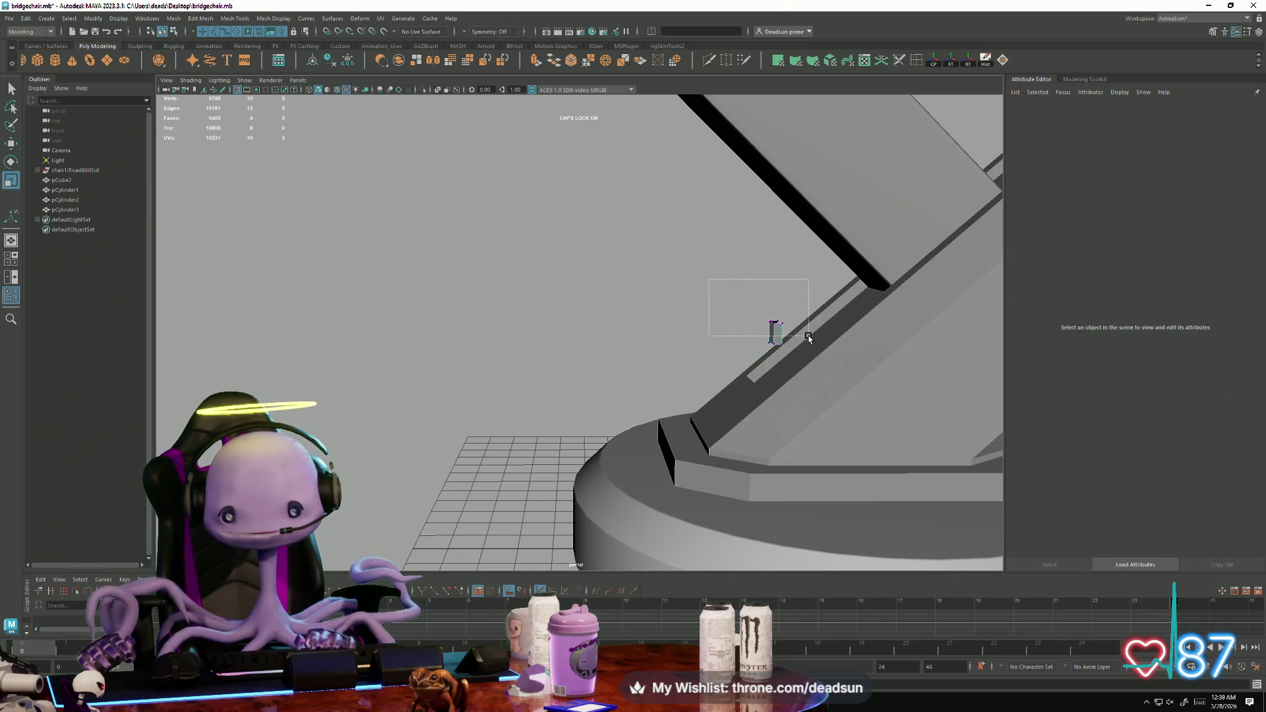
left_click_drag(708, 281, 809, 337)
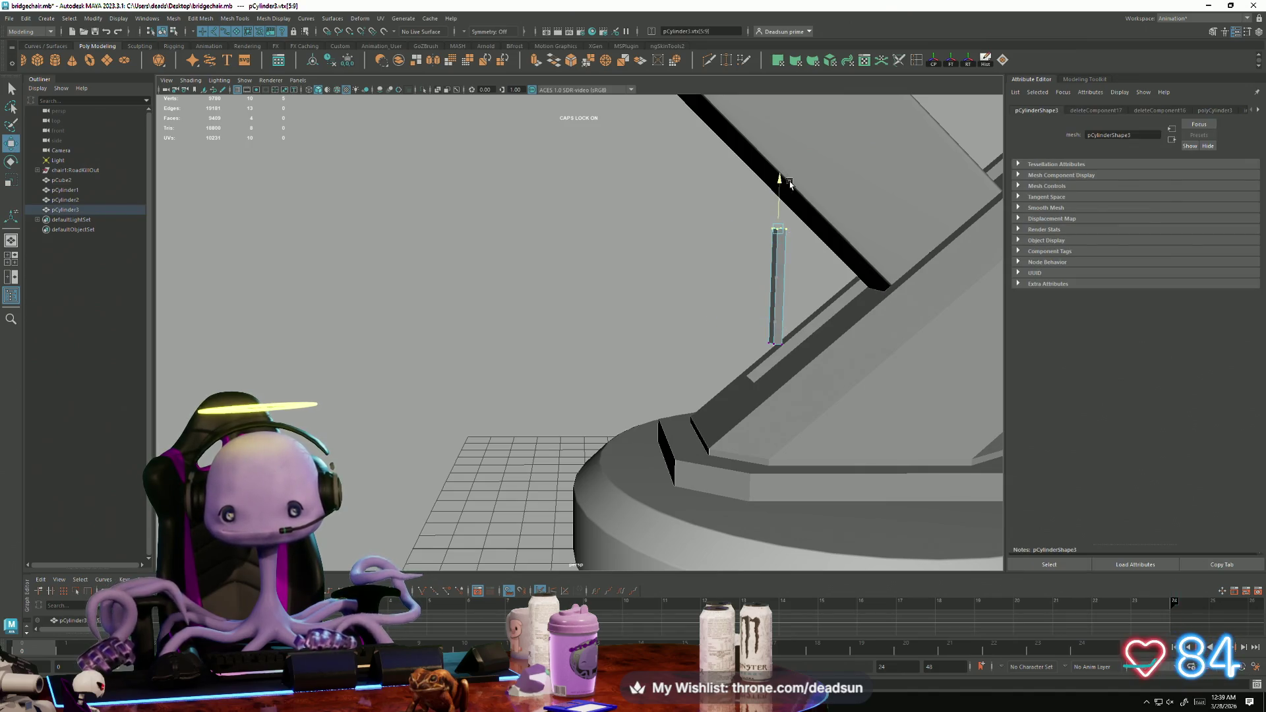
left_click_drag(790, 183, 676, 180, "alt")
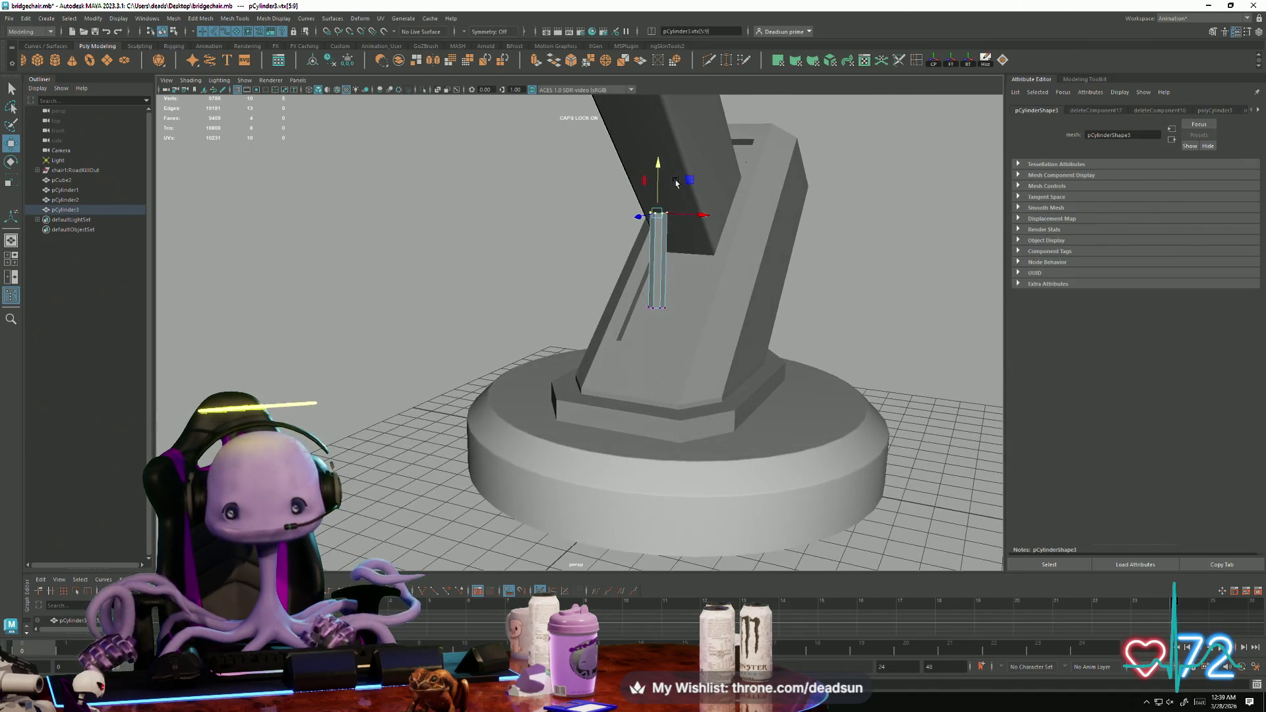
right_click(660, 234)
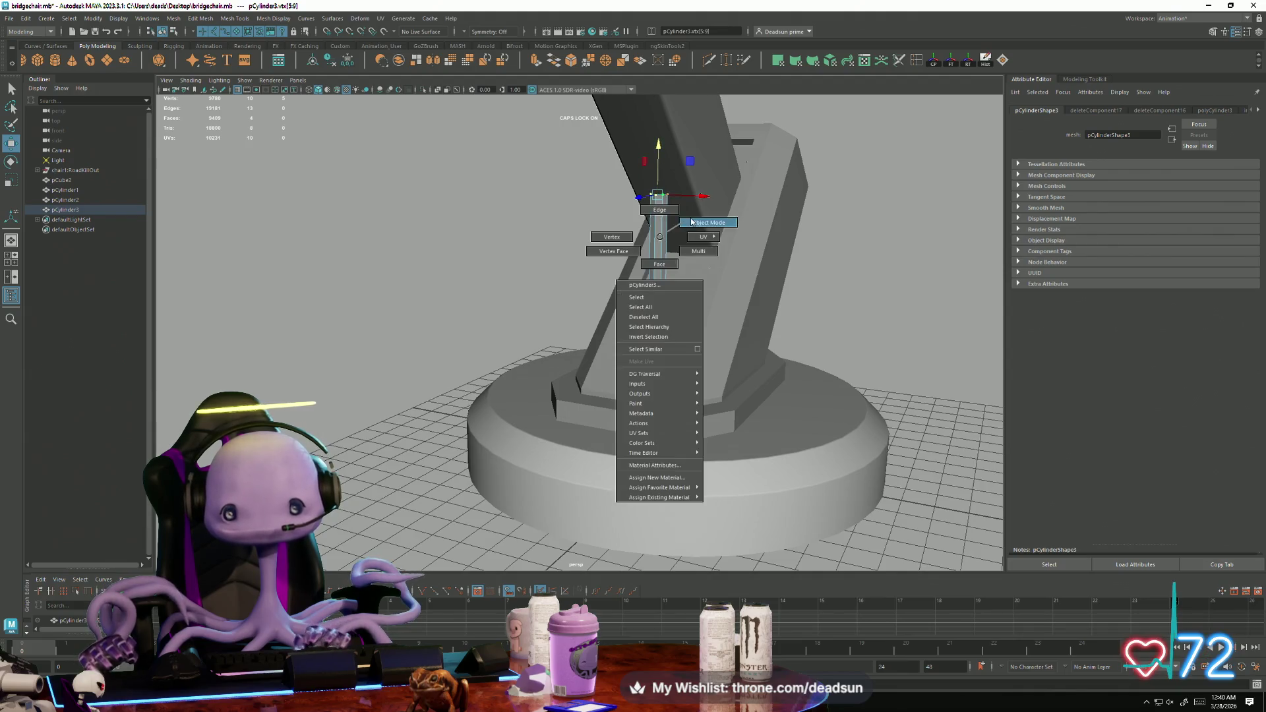
left_click(633, 263)
left_click(653, 263)
Rotate the cylinder to tilt it along the angled leg and lie in the groove.
key("e")
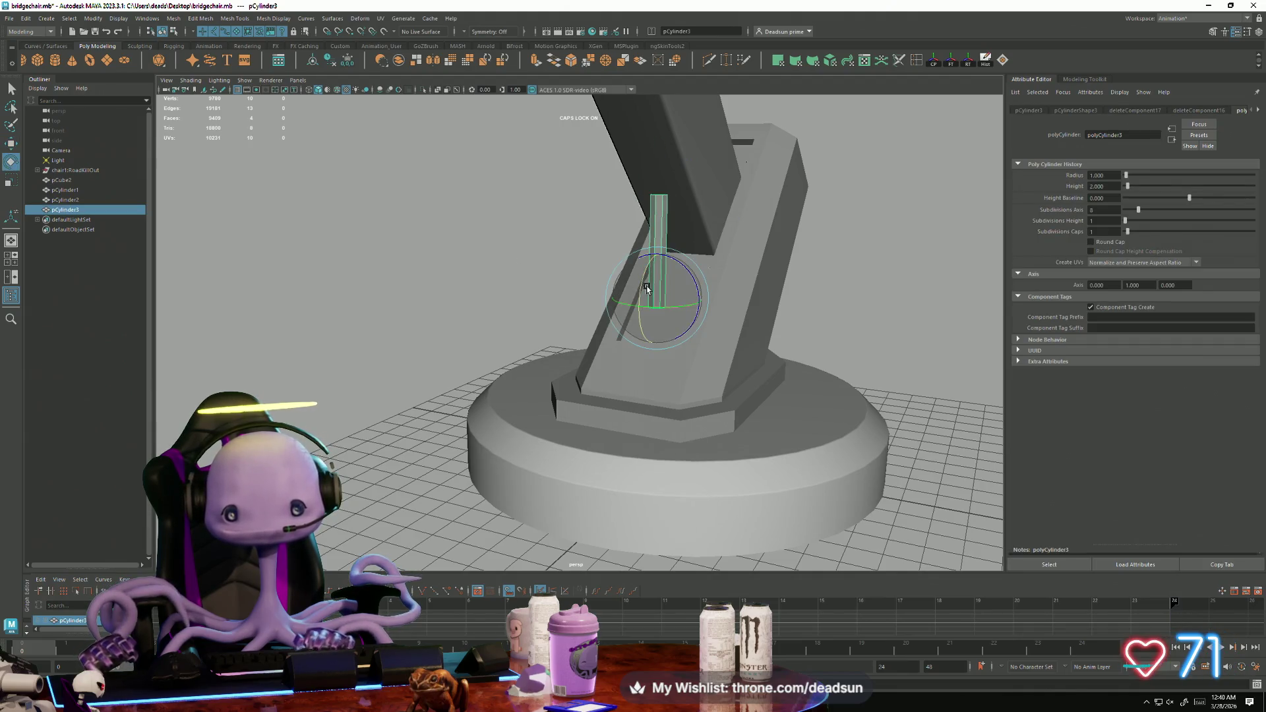
key("f")
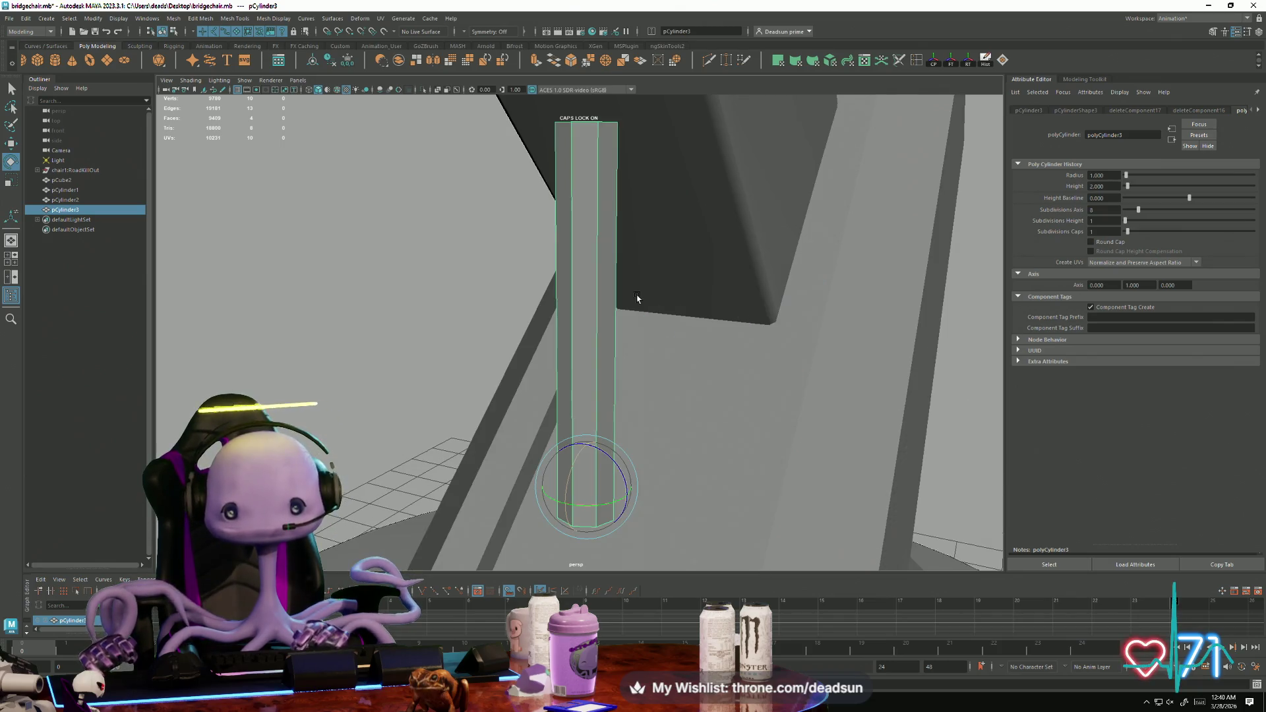
left_click_drag(653, 337, 528, 424, "alt")
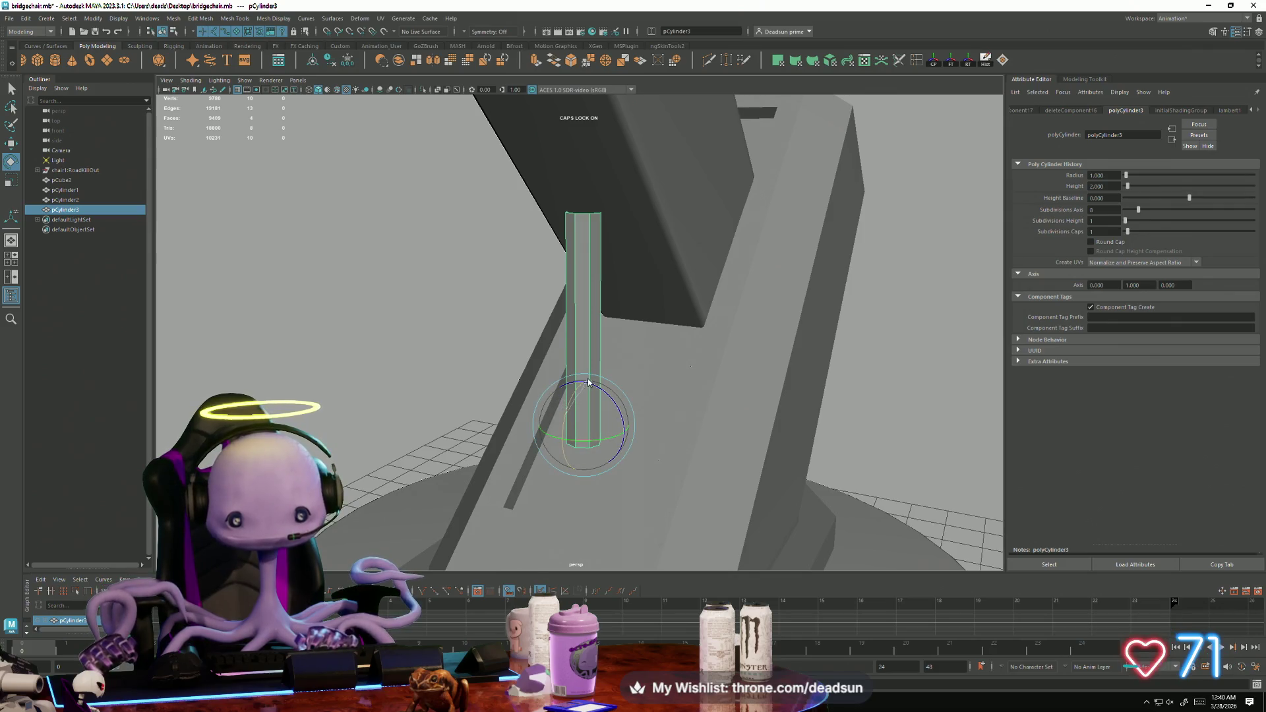
right_click_drag(589, 384, 562, 417)
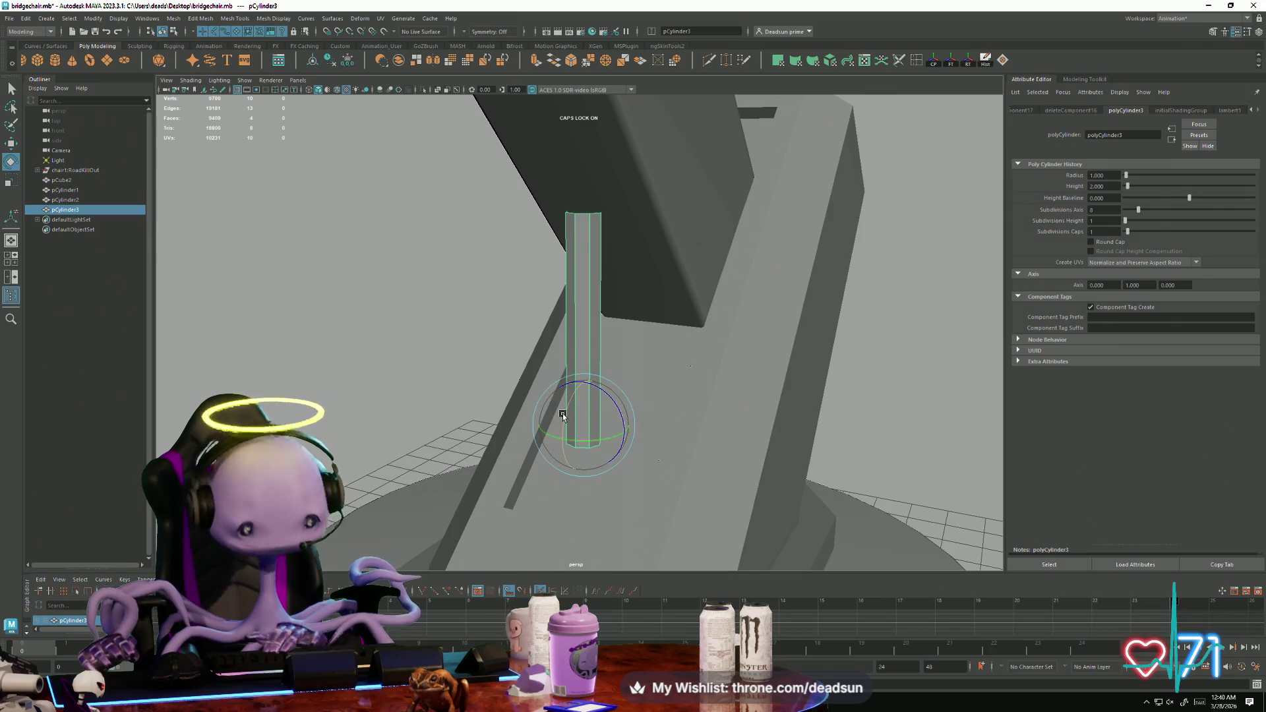
left_click_drag(562, 416, 582, 390)
mouse_move(670, 427)
left_mouse_down("alt")
mouse_move(577, 386)
mouse_move(654, 521)
mouse_move(663, 515)
mouse_move(614, 447)
left_mouse_up("alt")
key("w")
key("e")
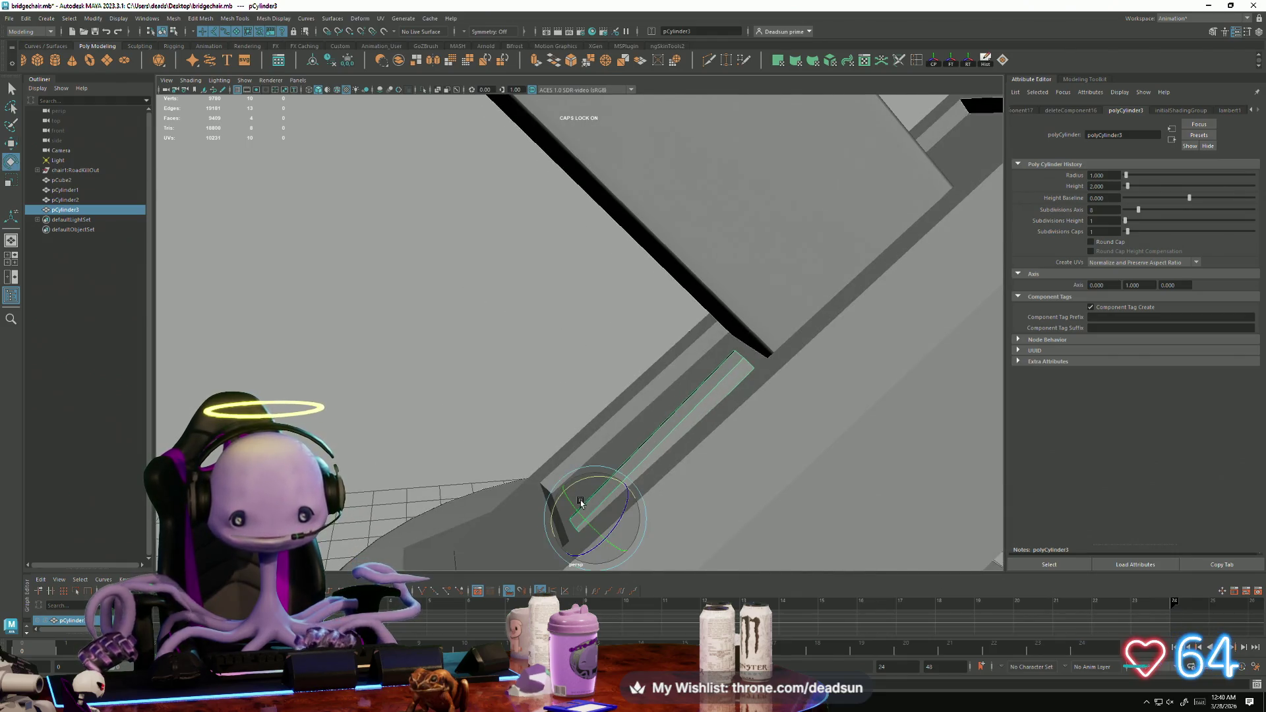
left_click_drag(597, 495, 594, 480)
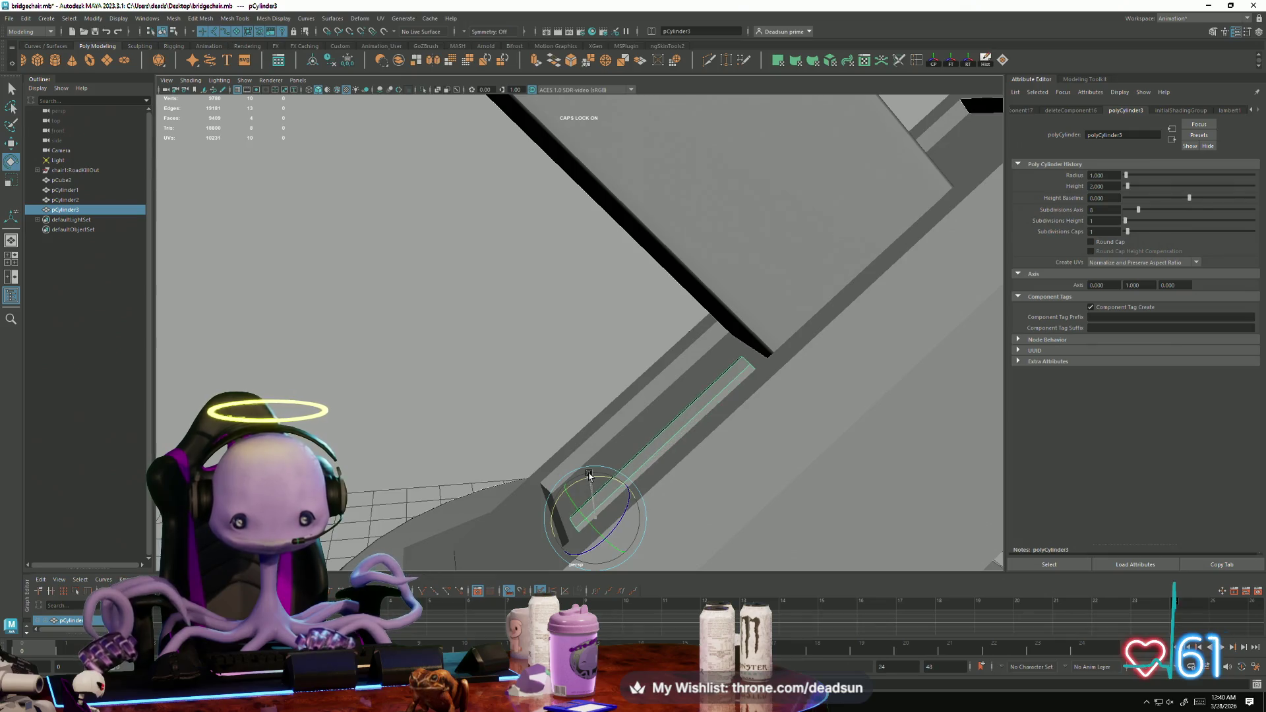
Scale the cylinder down into a thin rod that fits the groove's width.
key("r")
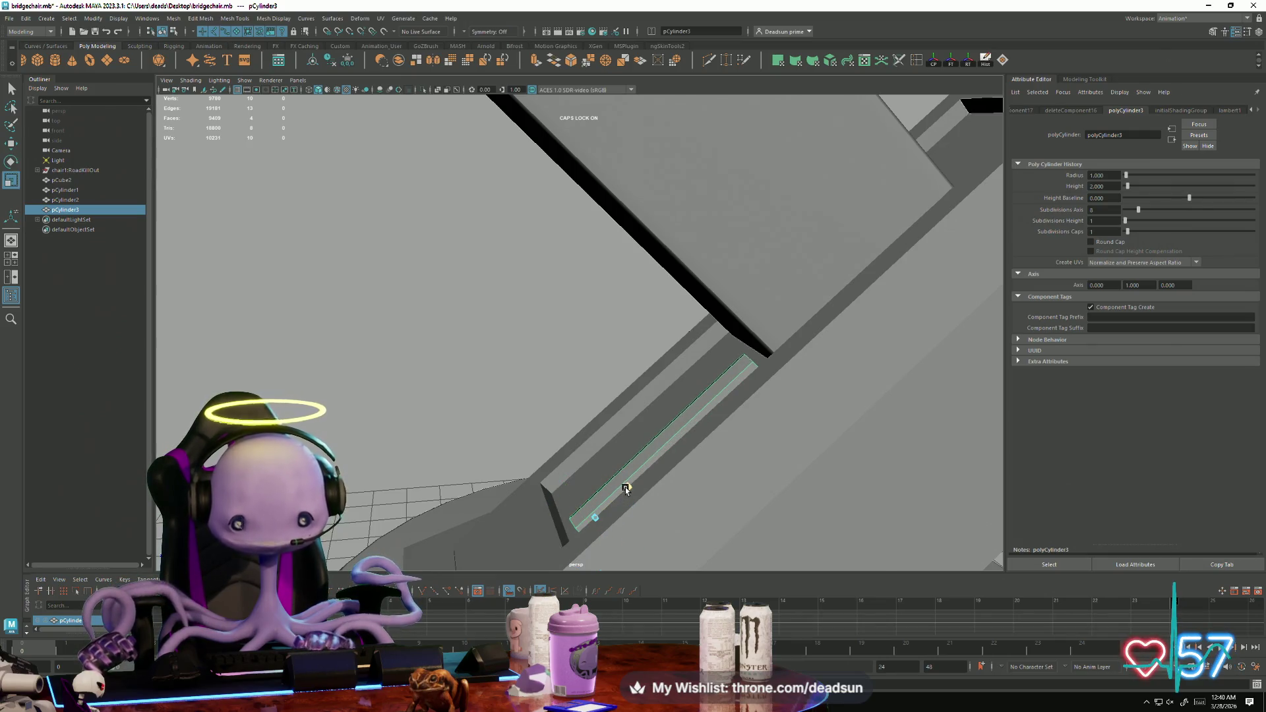
left_click_drag(600, 473, 592, 483)
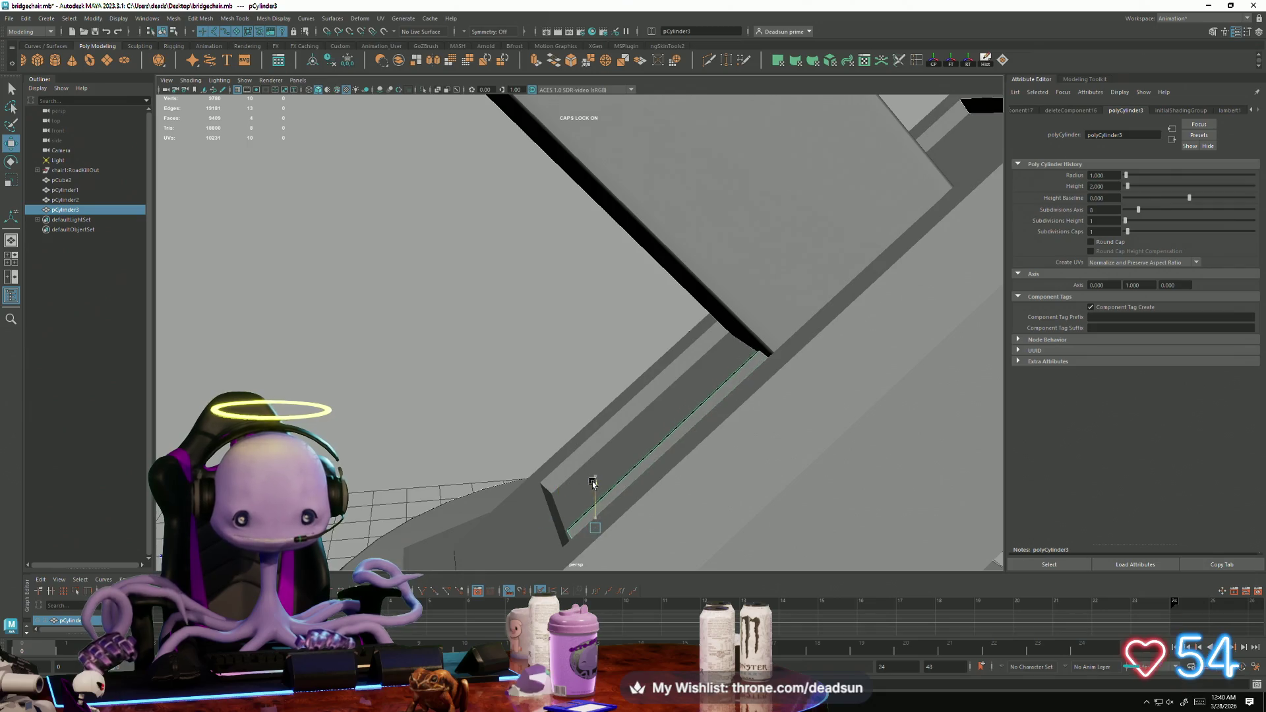
mouse_move(545, 535)
left_mouse_down()
mouse_move(533, 535)
mouse_move(605, 485)
mouse_move(560, 493)
left_mouse_up()
key("e")
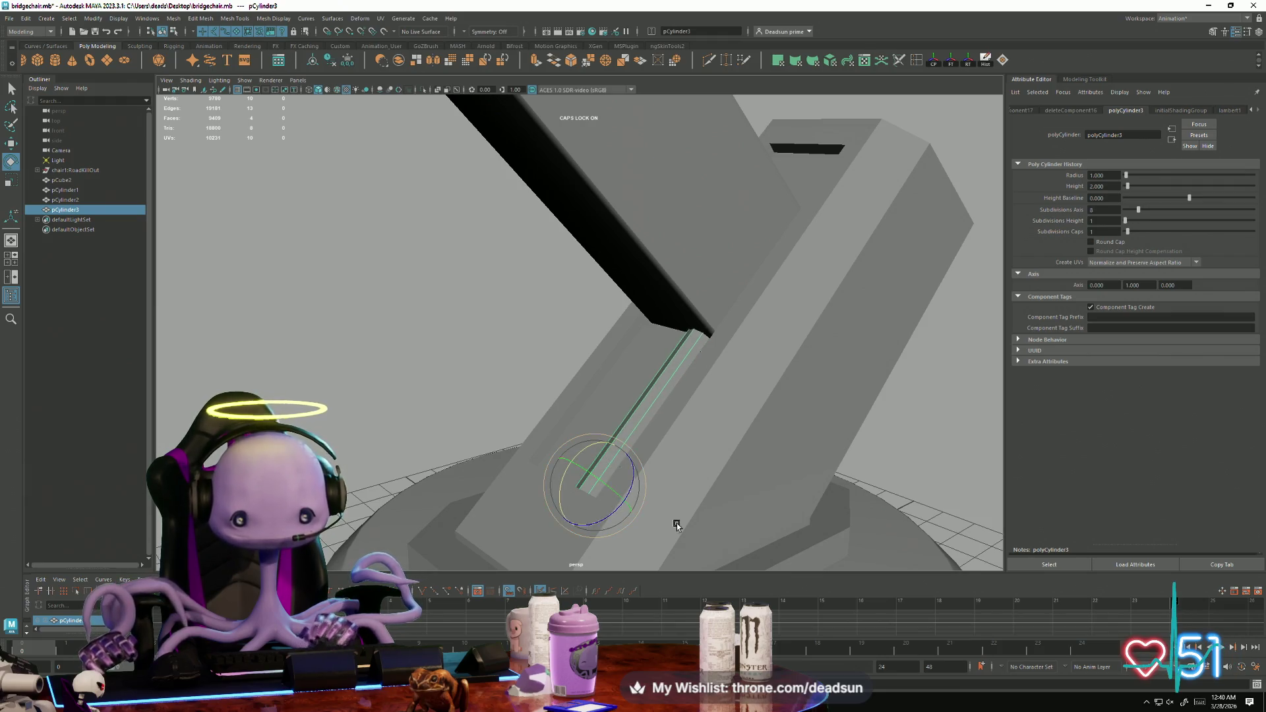
left_click_drag(673, 522, 607, 512, "alt")
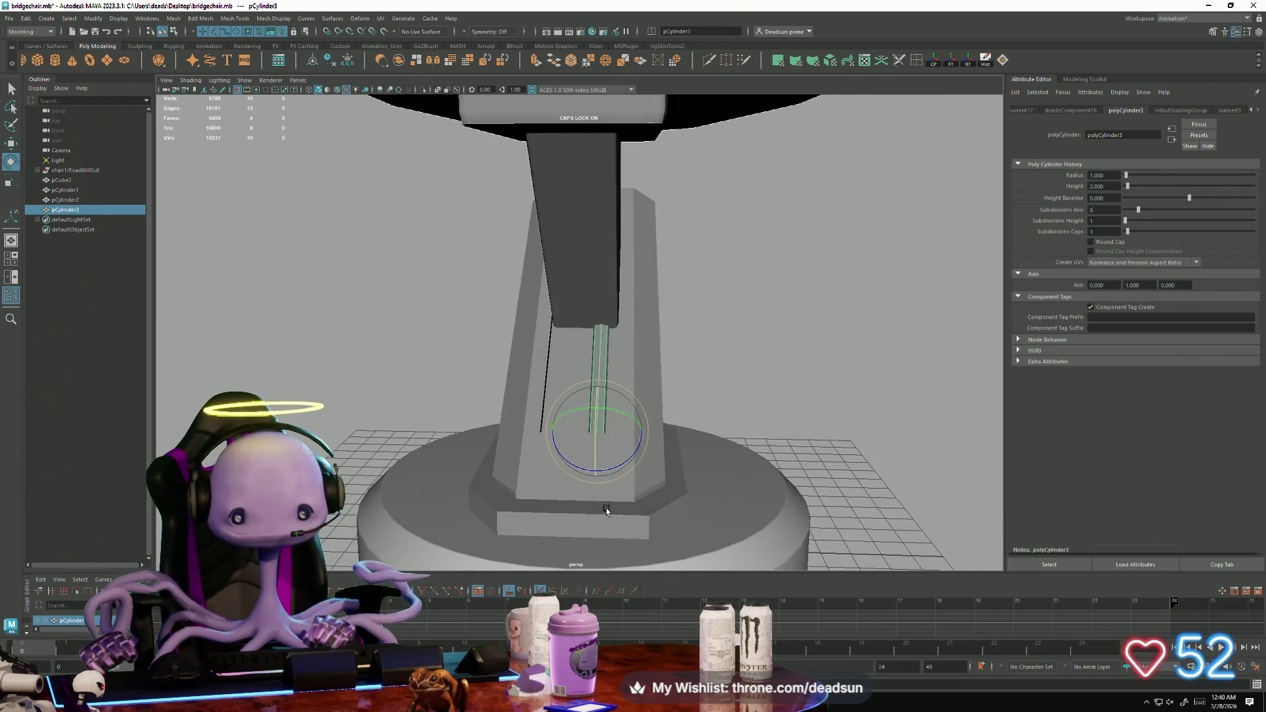
left_click(712, 338)
left_click(599, 349)
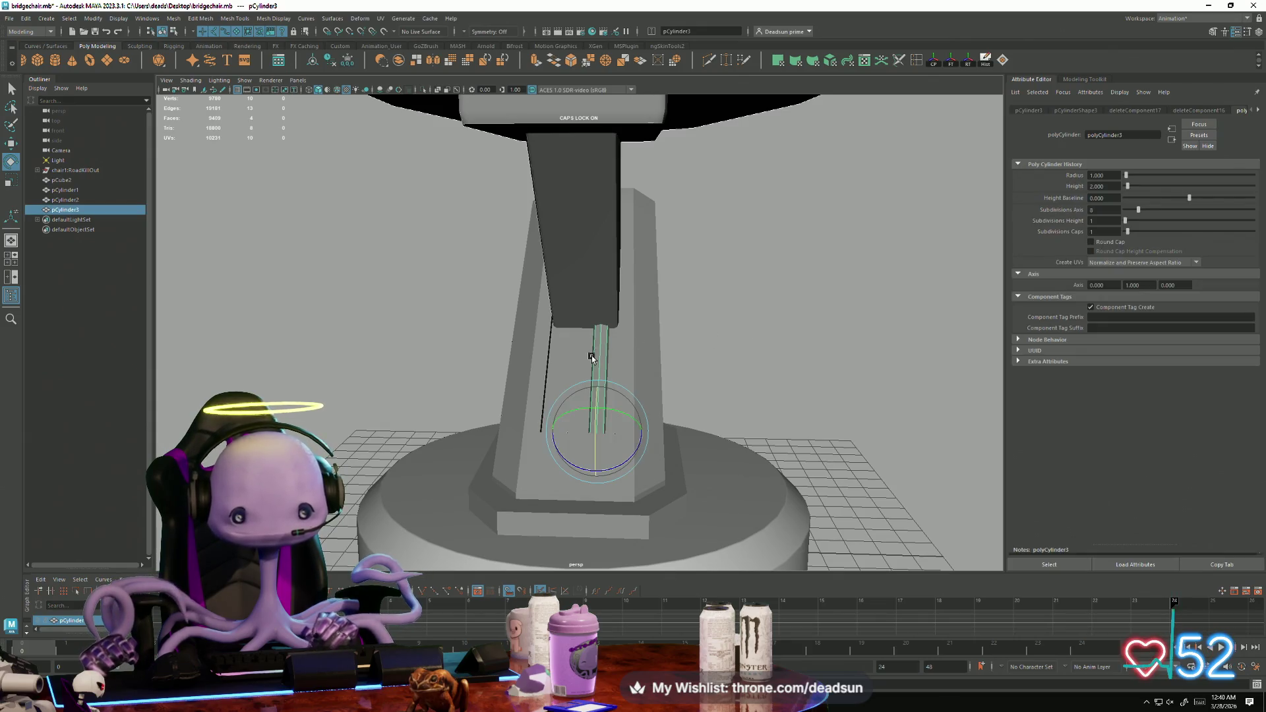
right_click_drag(598, 355, 578, 353)
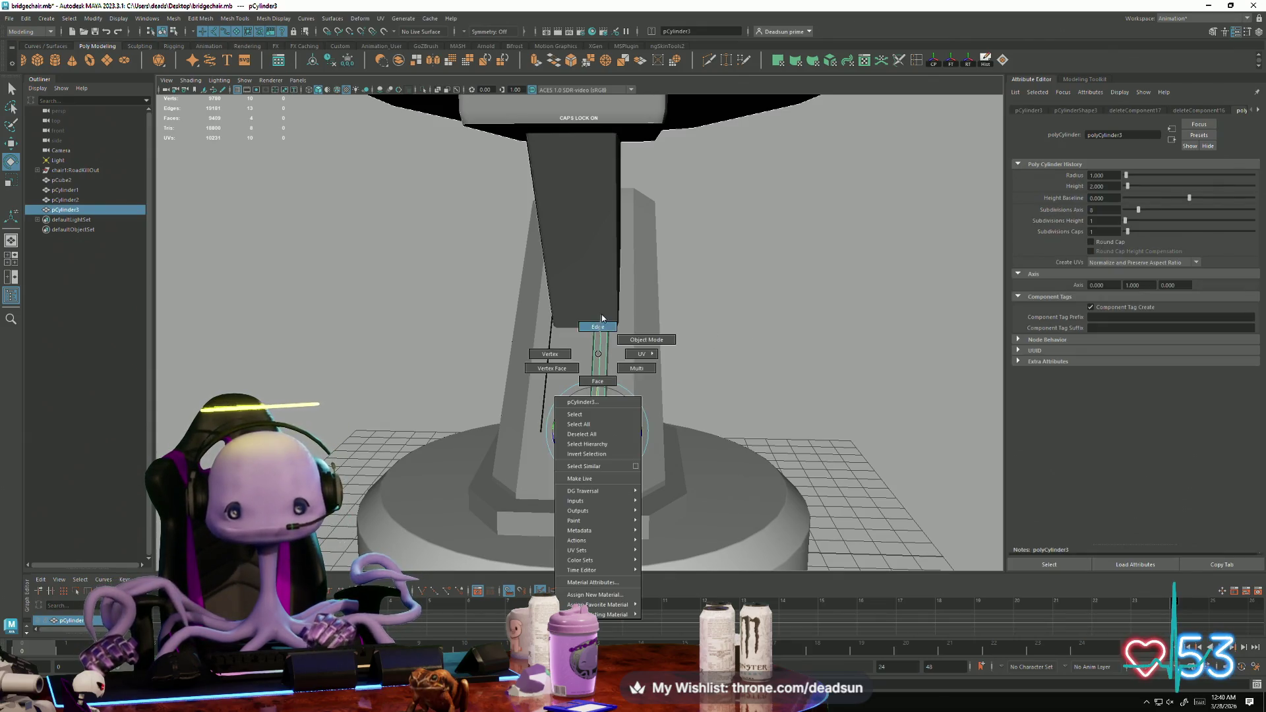
left_click_drag(649, 391, 574, 376)
left_click(198, 22)
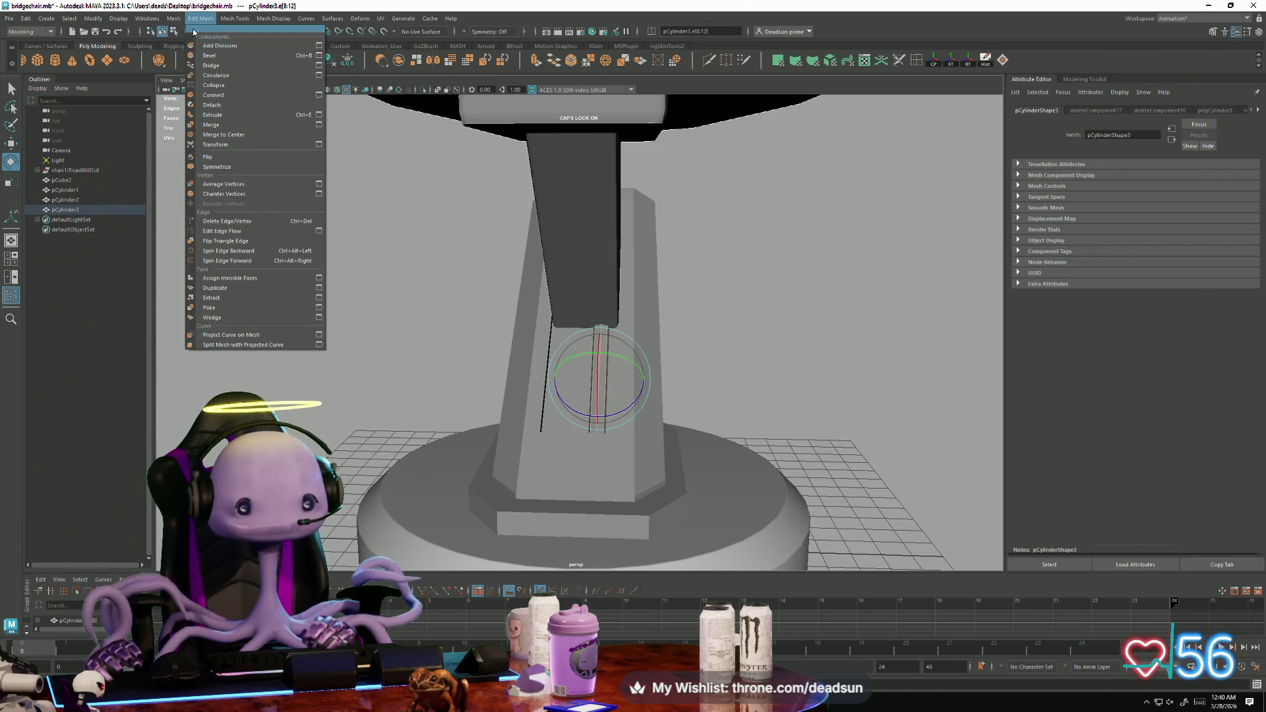
mouse_move(273, 18)
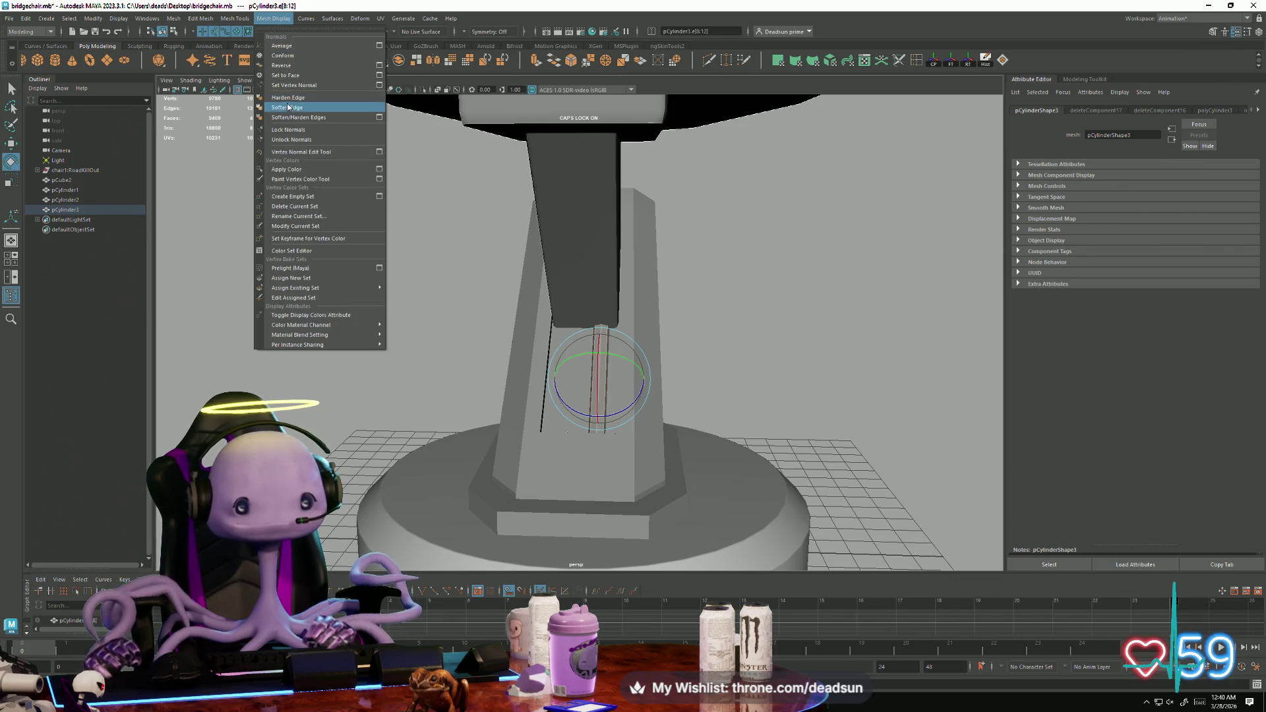
left_click(325, 215)
mouse_move(325, 215)
left_mouse_down("alt")
mouse_move(470, 307)
mouse_move(404, 327)
left_mouse_up("alt")
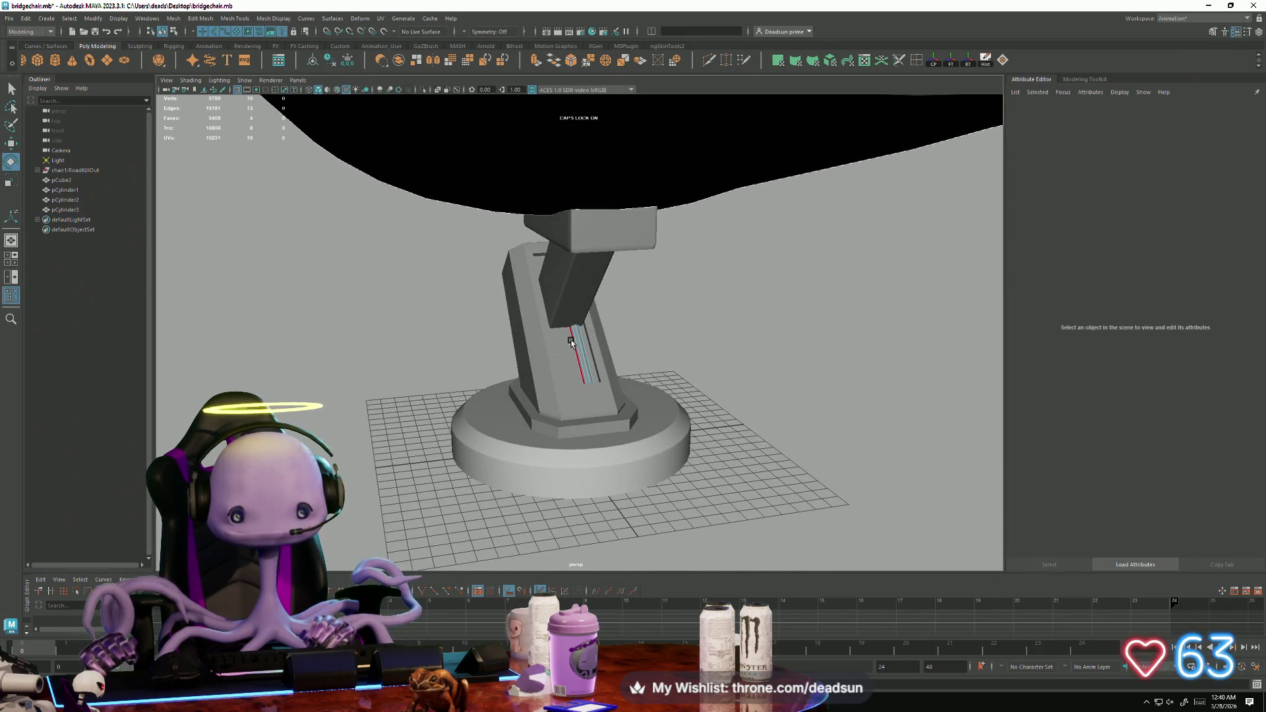
right_click_drag(571, 341, 633, 298)
left_click(579, 371)
left_click_drag(579, 370, 545, 382, "alt")
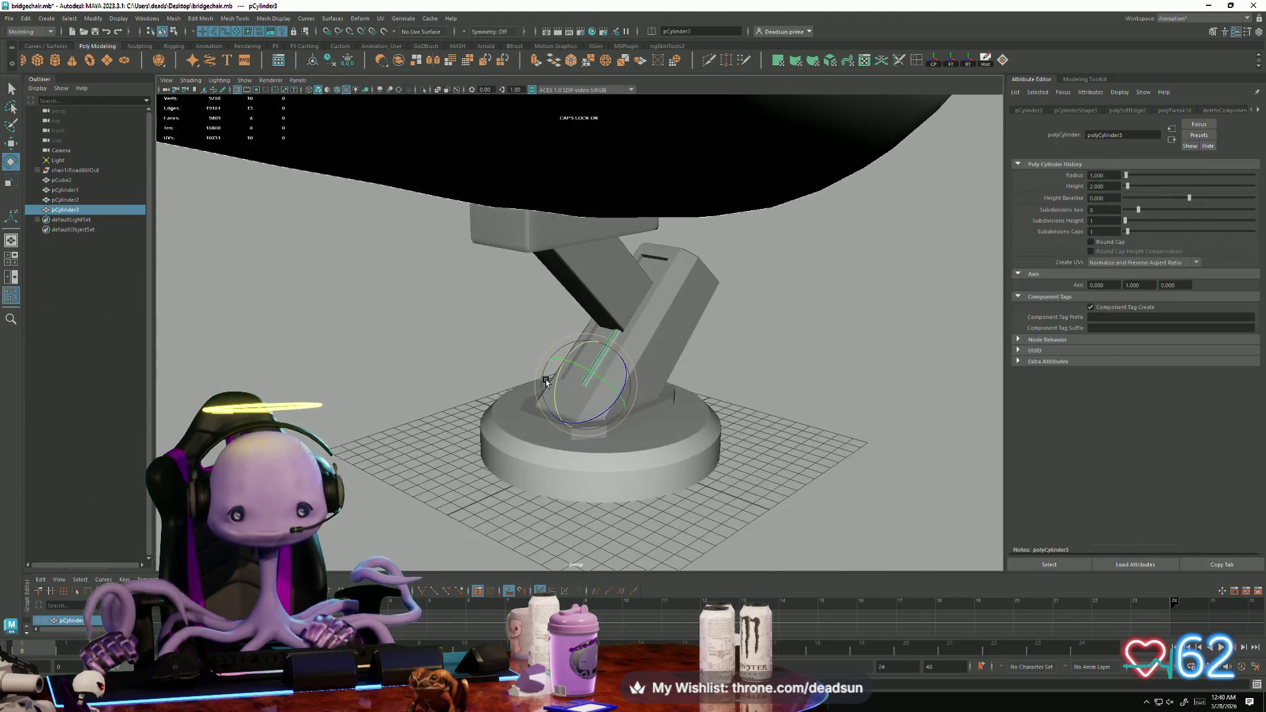
left_click(177, 18)
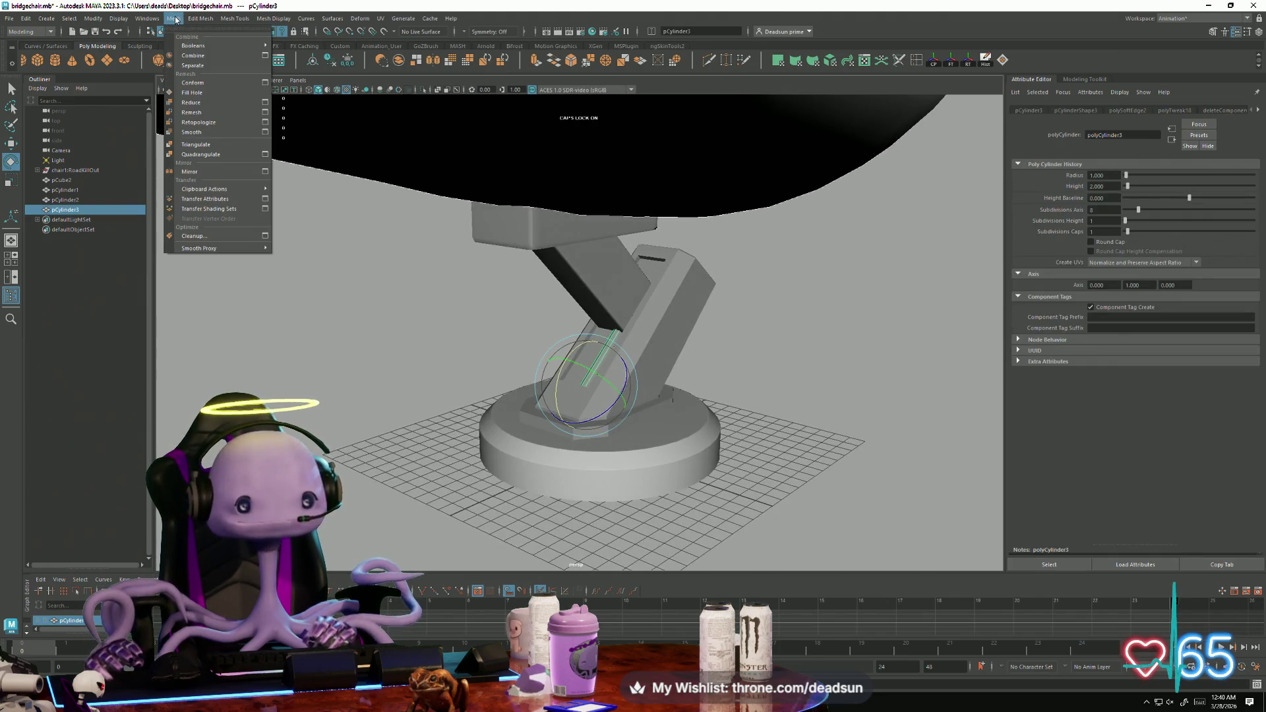
left_click(196, 17)
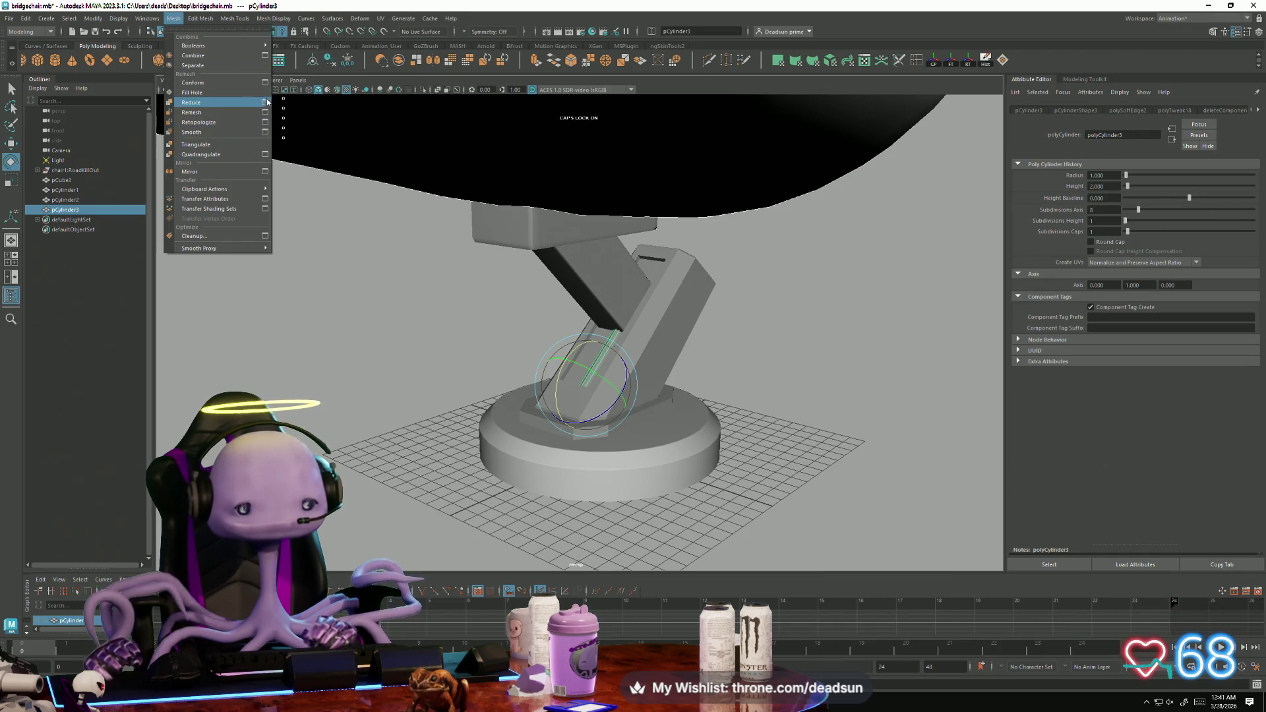
left_click(265, 173)
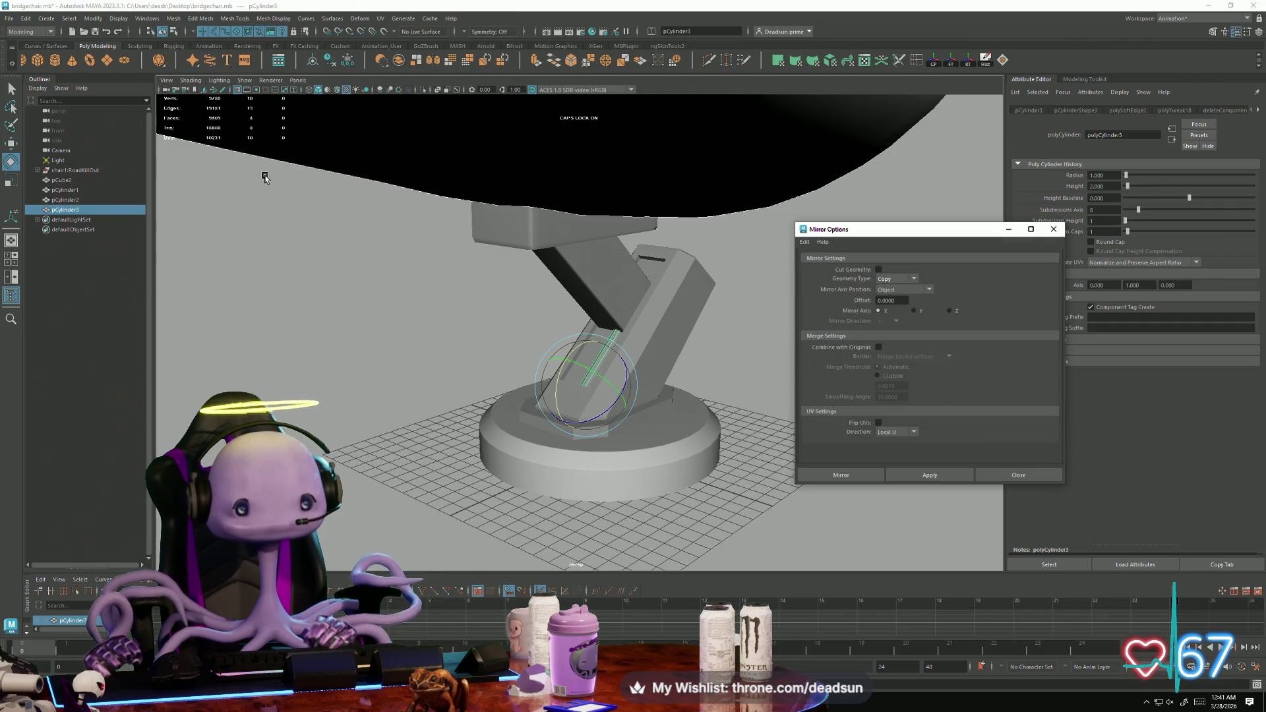
left_click(931, 474)
mouse_move(633, 375)
left_mouse_down("alt")
mouse_move(668, 428)
mouse_move(713, 327)
left_mouse_up("alt")
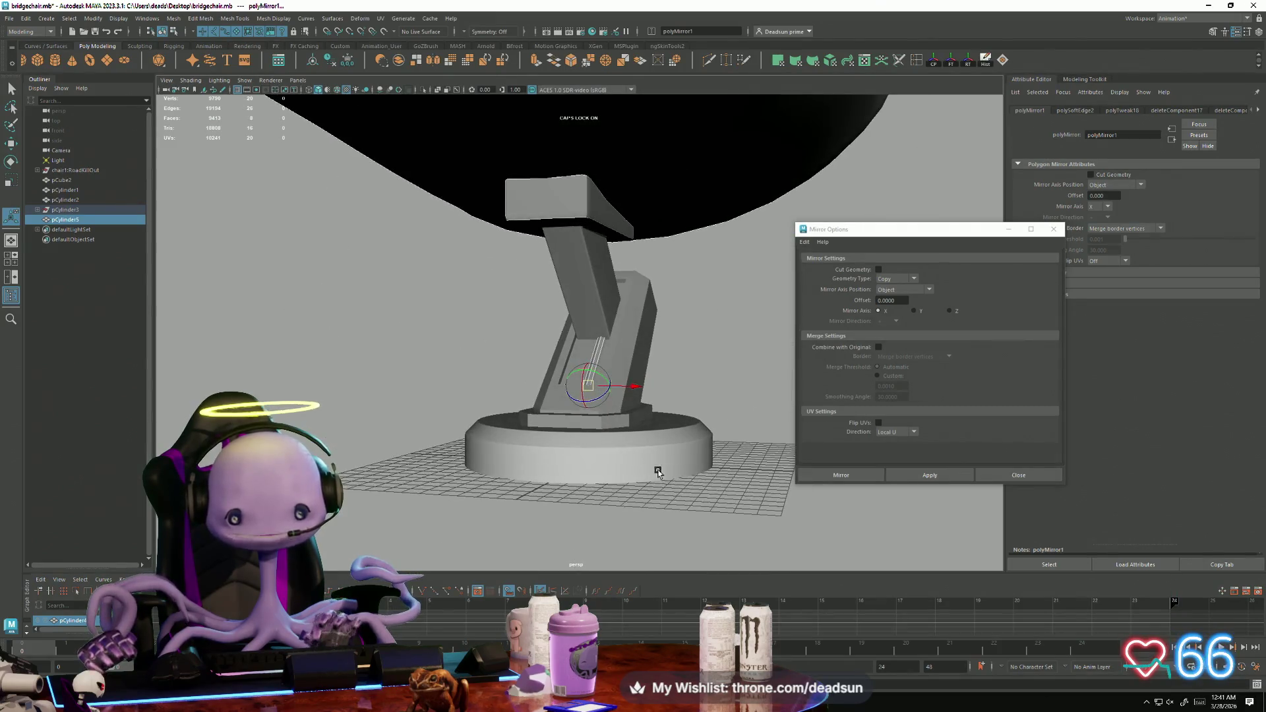
key("ctrl+z")
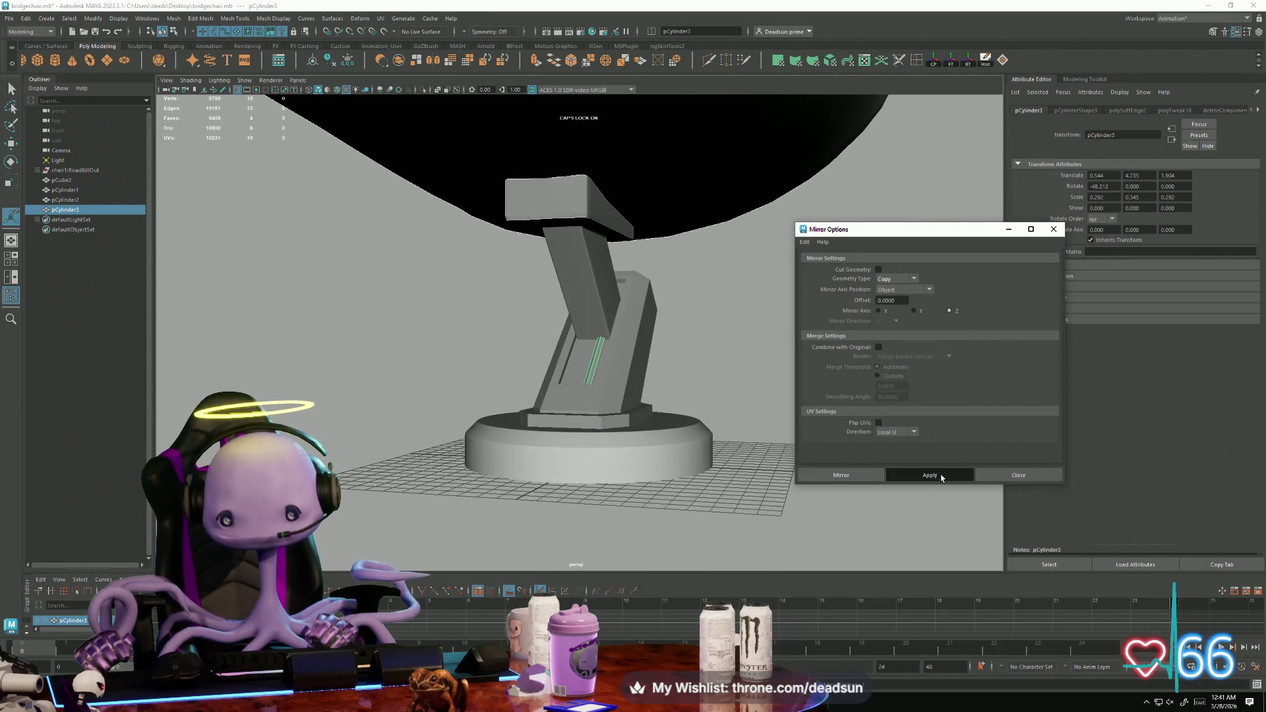
left_click(930, 475)
scroll(595, 396, "up", 5)
scroll(603, 494, "up", 5)
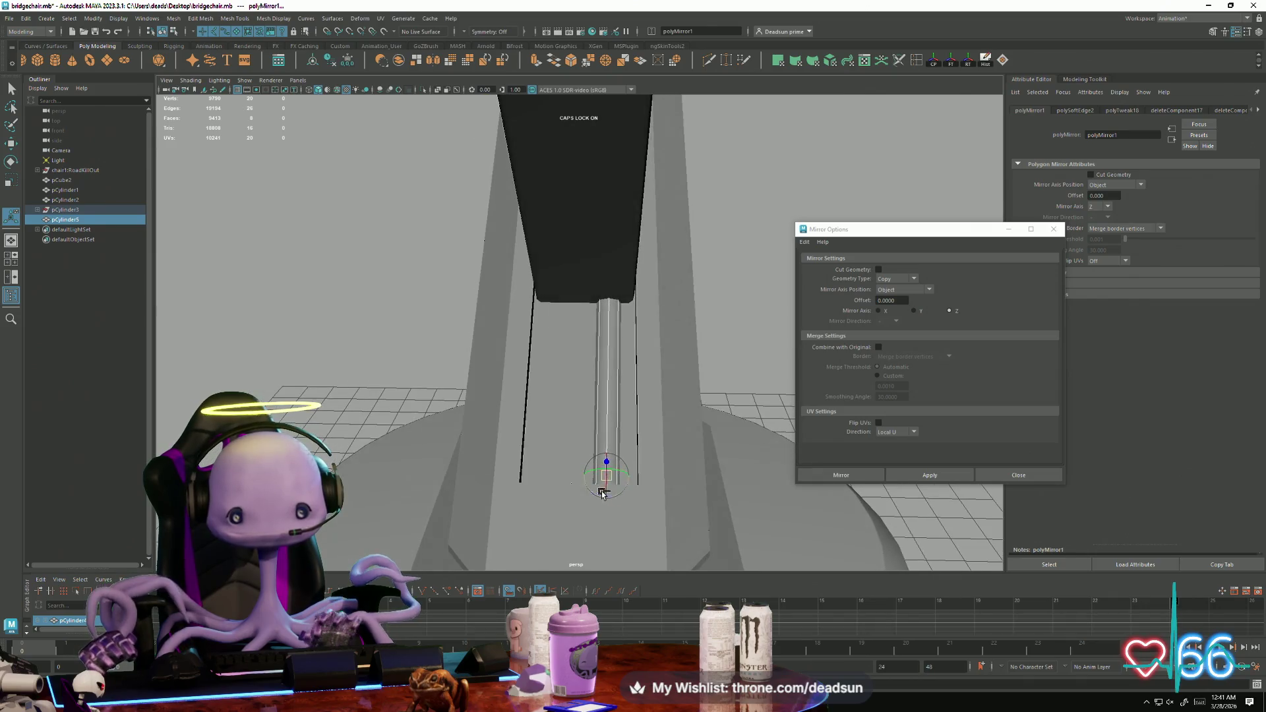
key("ctrl+z")
scroll(606, 465, "down", 3)
scroll(614, 415, "down", 3)
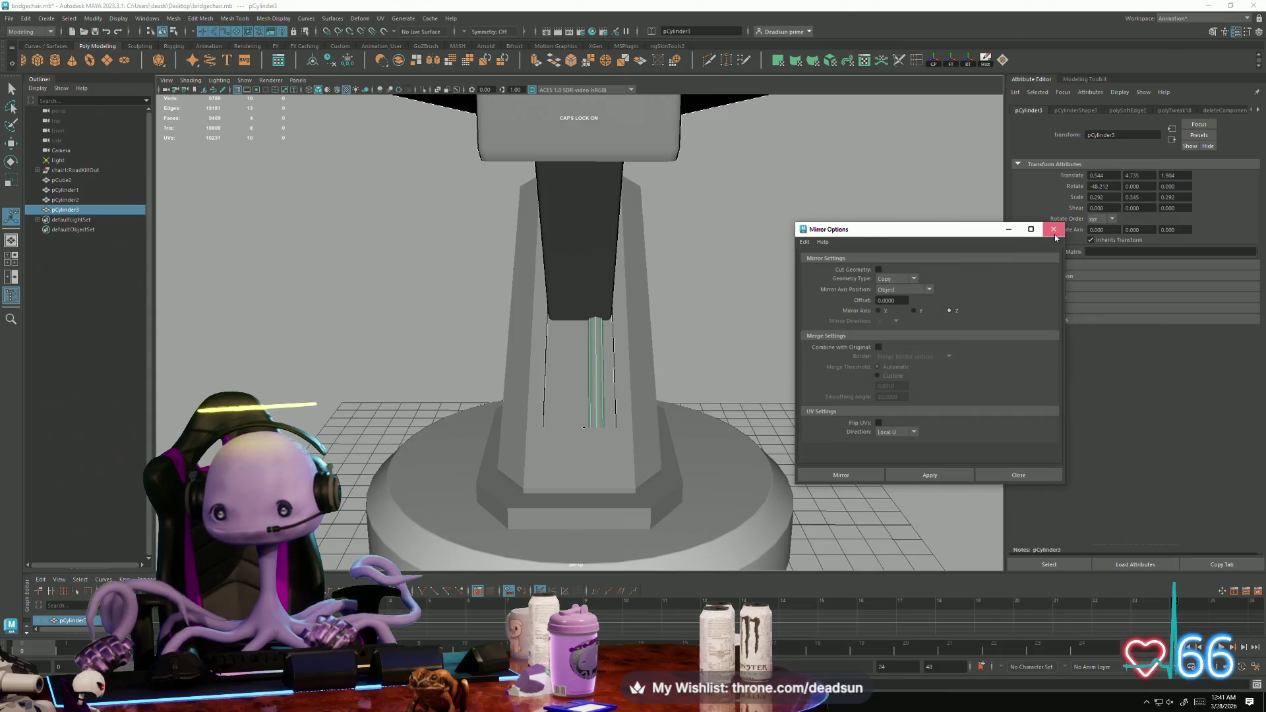
left_click(1055, 233)
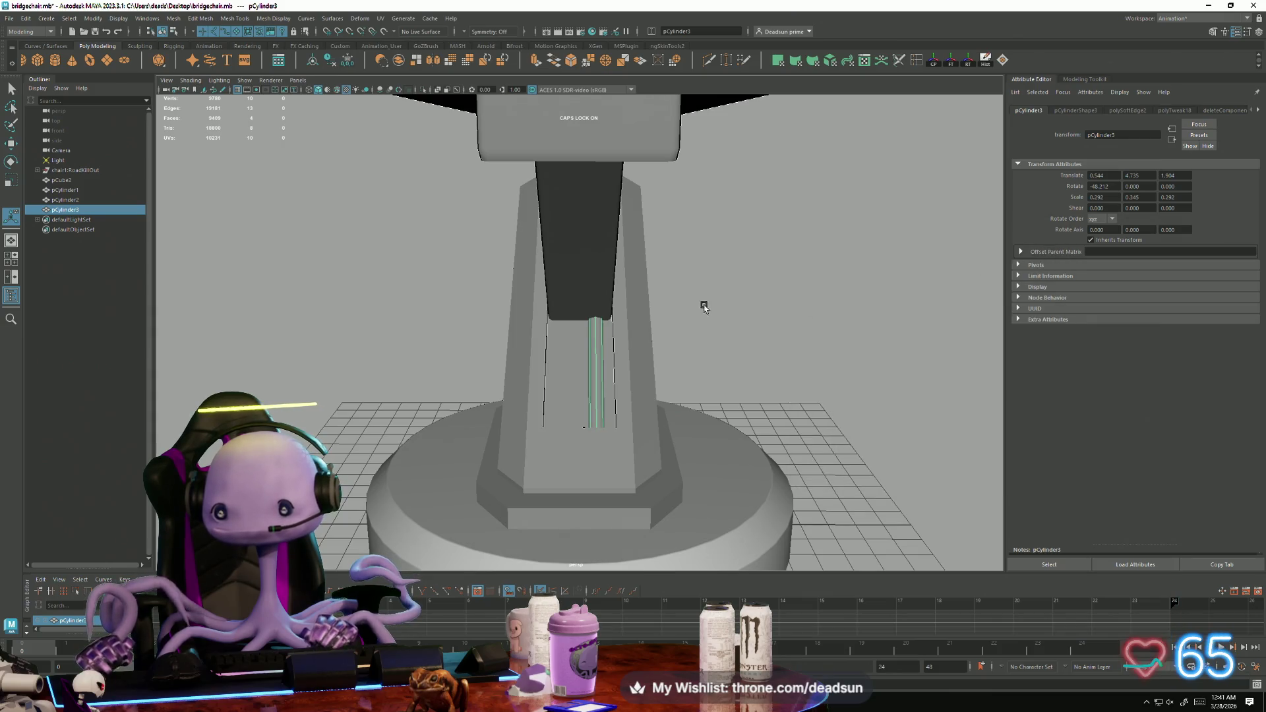
Duplicate the rod with Ctrl+D and slide the copy to the left side of the groove.
left_click(713, 345)
left_click(595, 351)
key("ctrl+d")
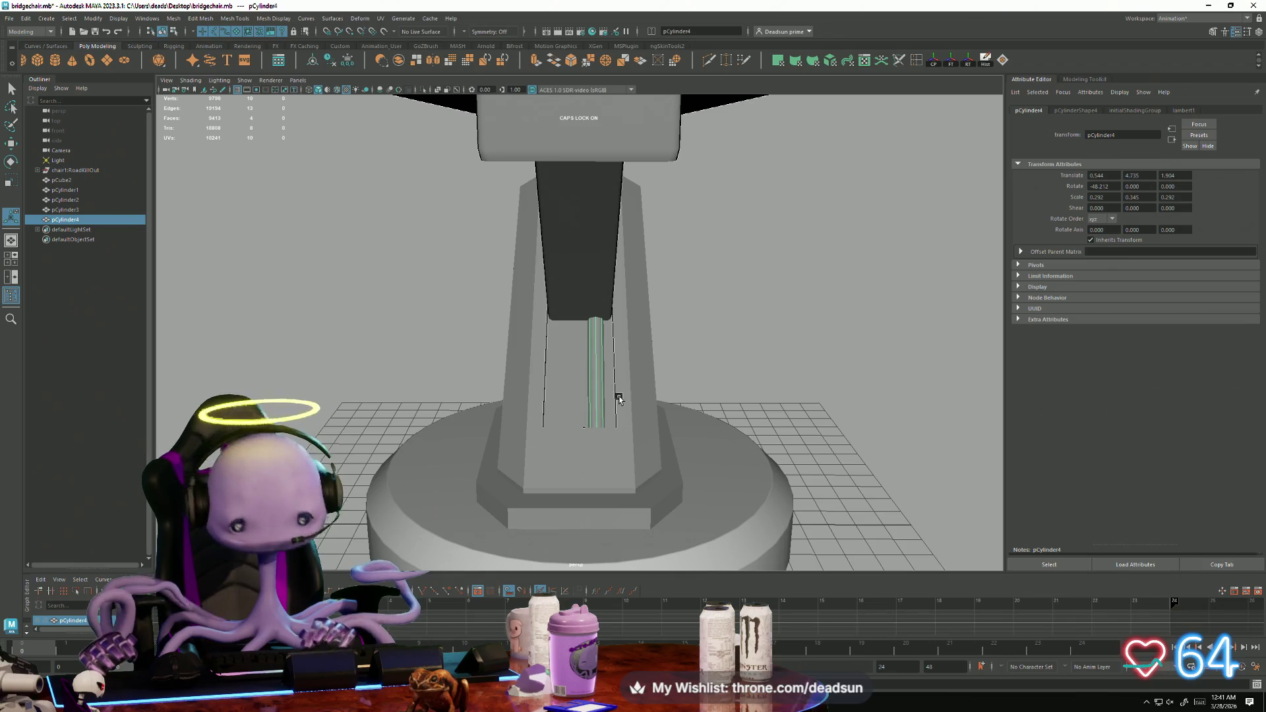
key("w")
mouse_move(649, 428)
left_mouse_down()
mouse_move(546, 418)
mouse_move(614, 423)
left_mouse_up()
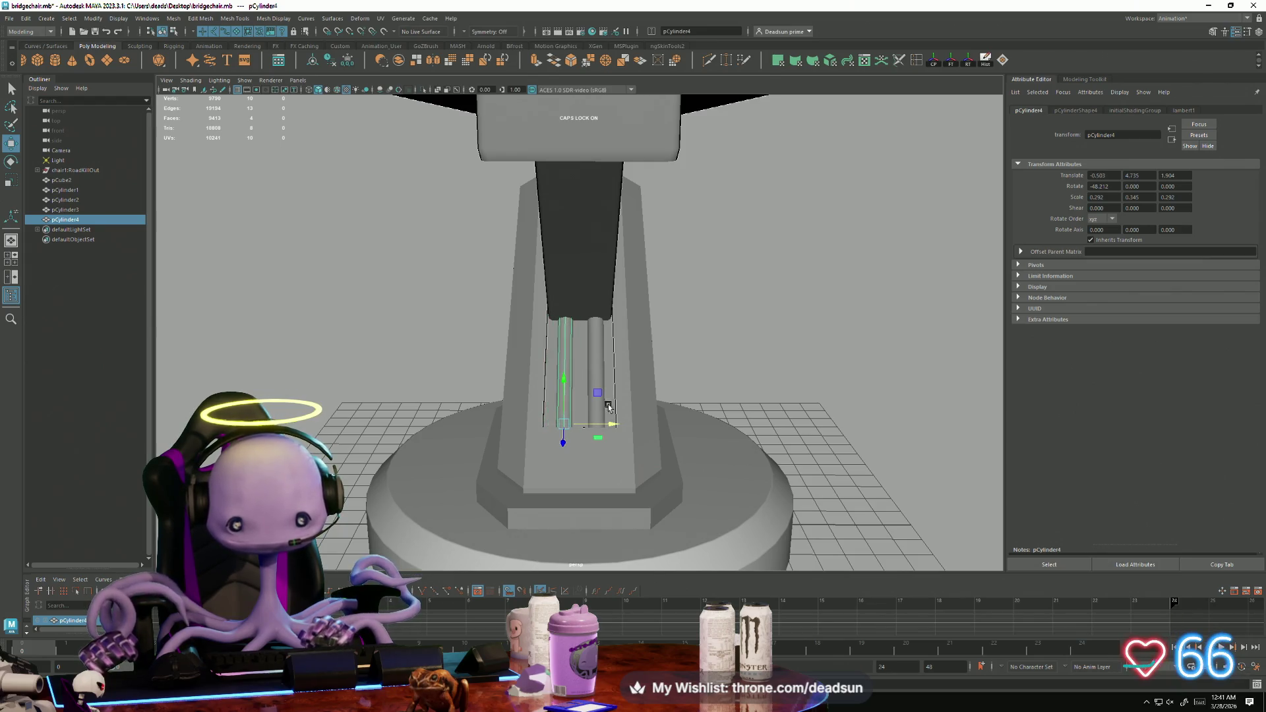
Set the rods' Translate X to 0.5 and -0.5 for even spacing, then view the whole chair.
left_click(592, 349)
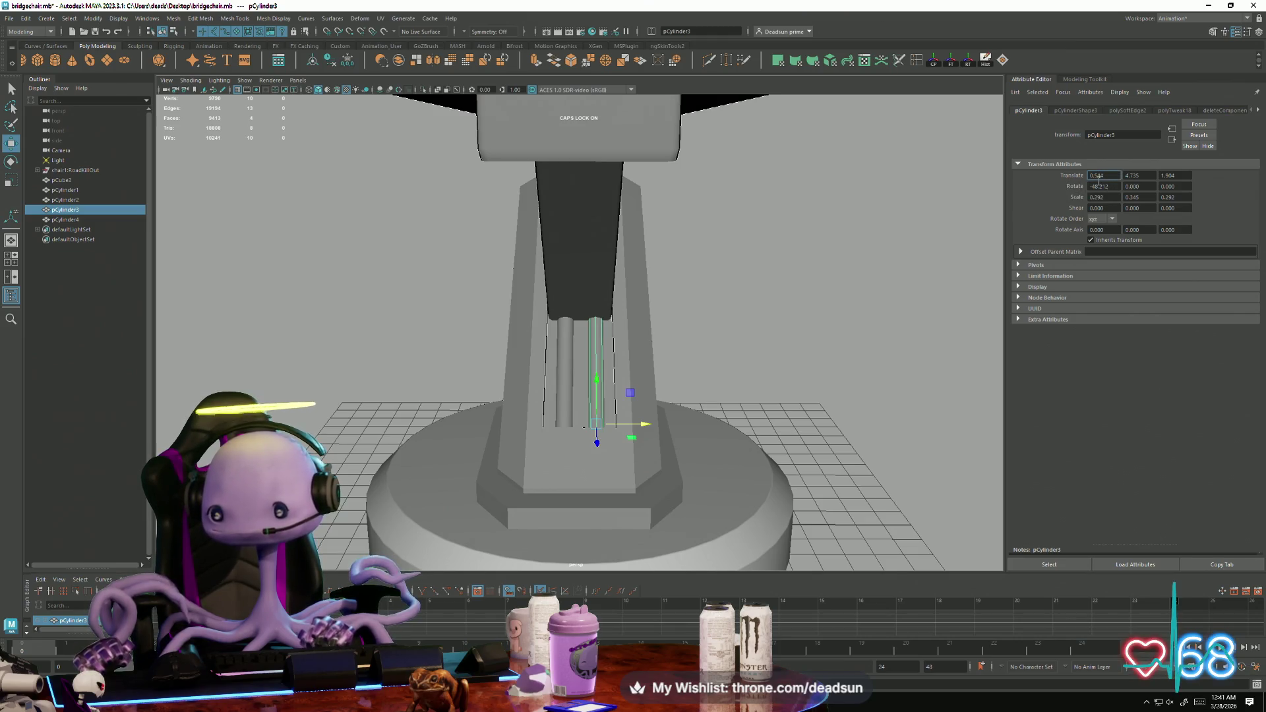
type("0.5")
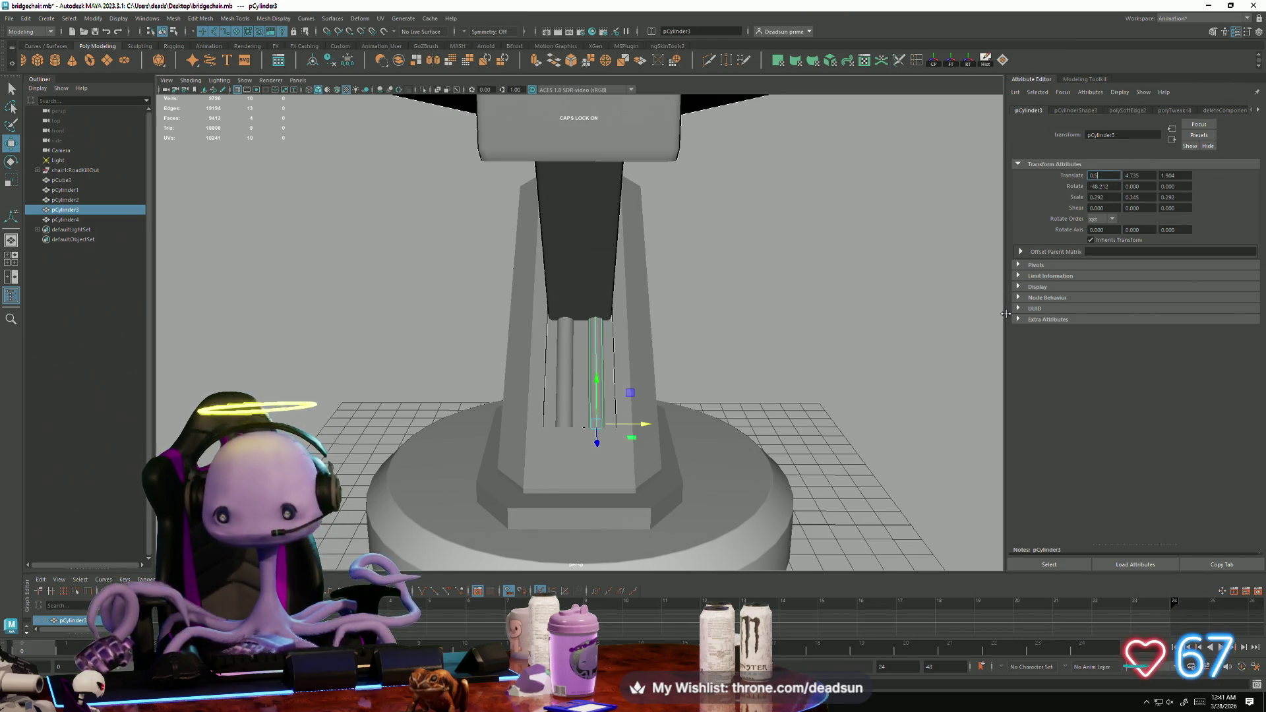
key("Return")
left_click(566, 356)
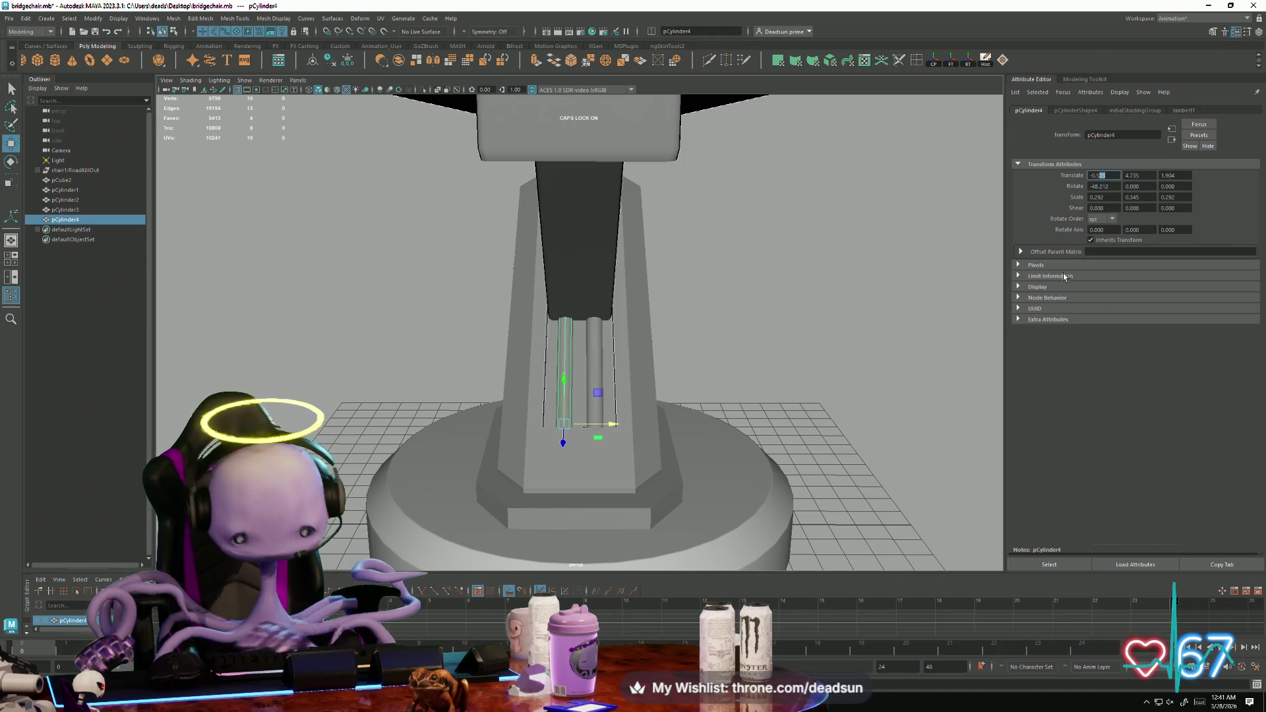
left_click(769, 331)
left_click(590, 380)
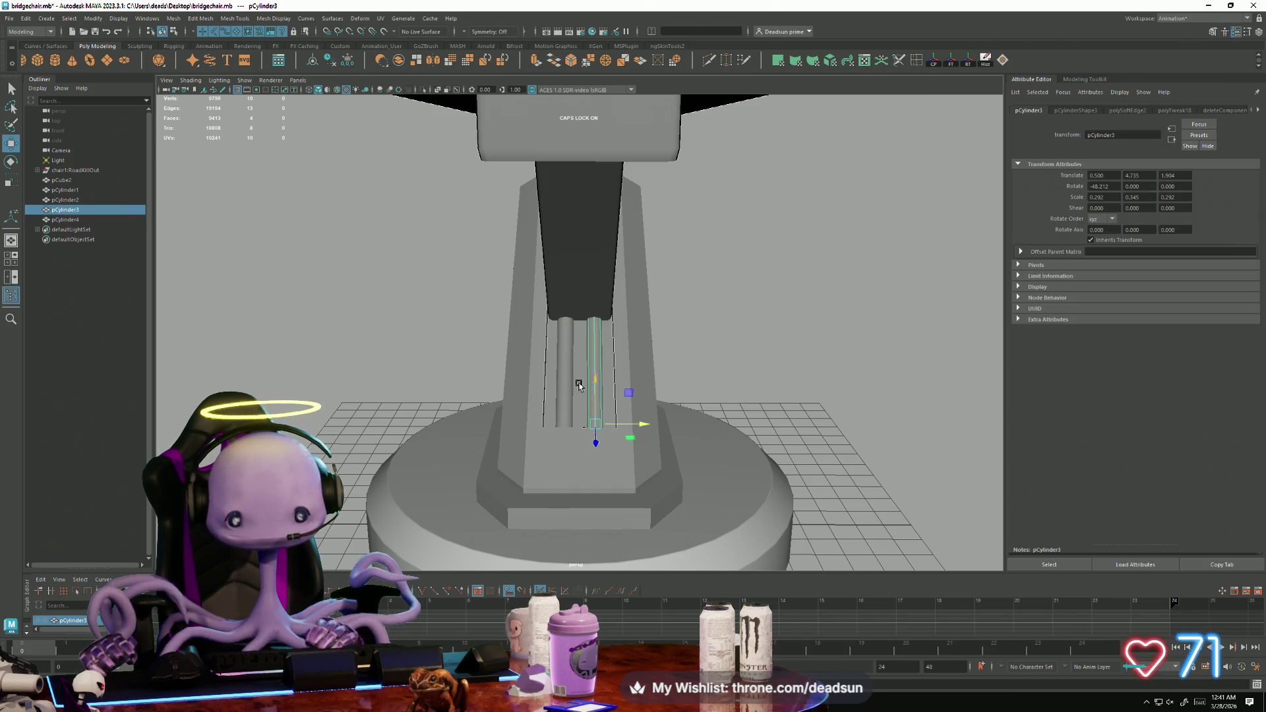
left_click(565, 377)
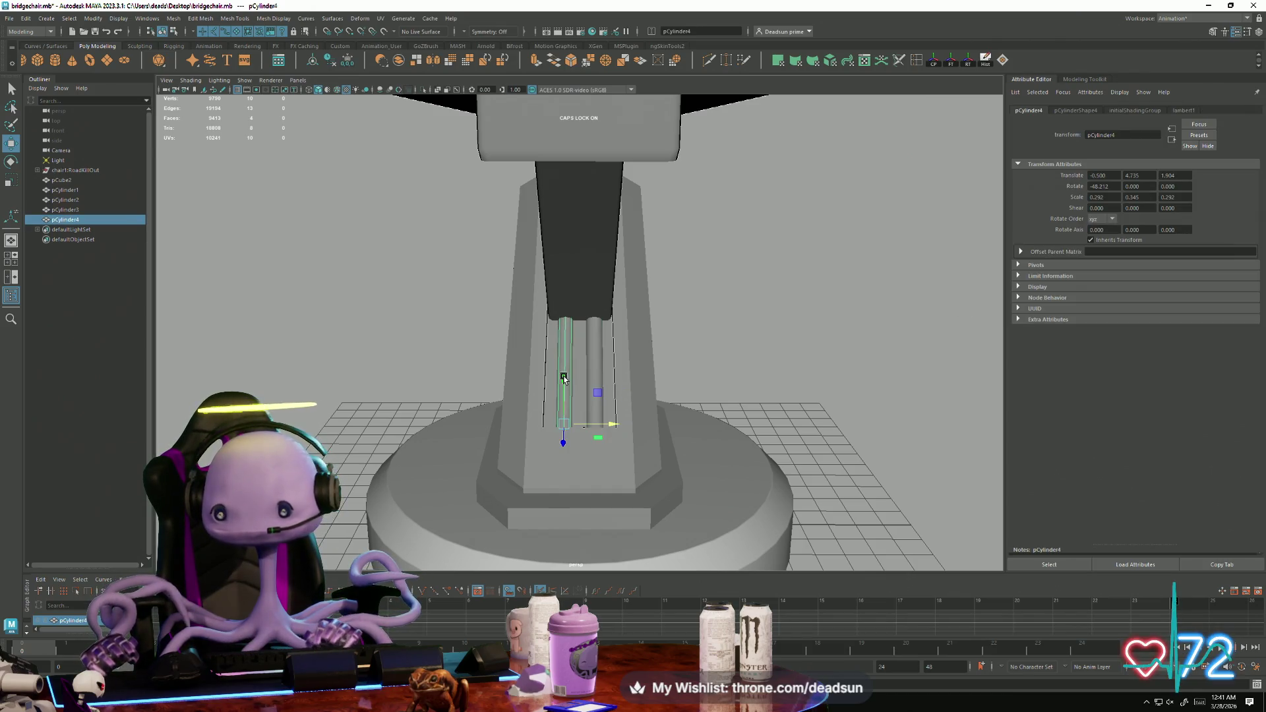
left_click(590, 350)
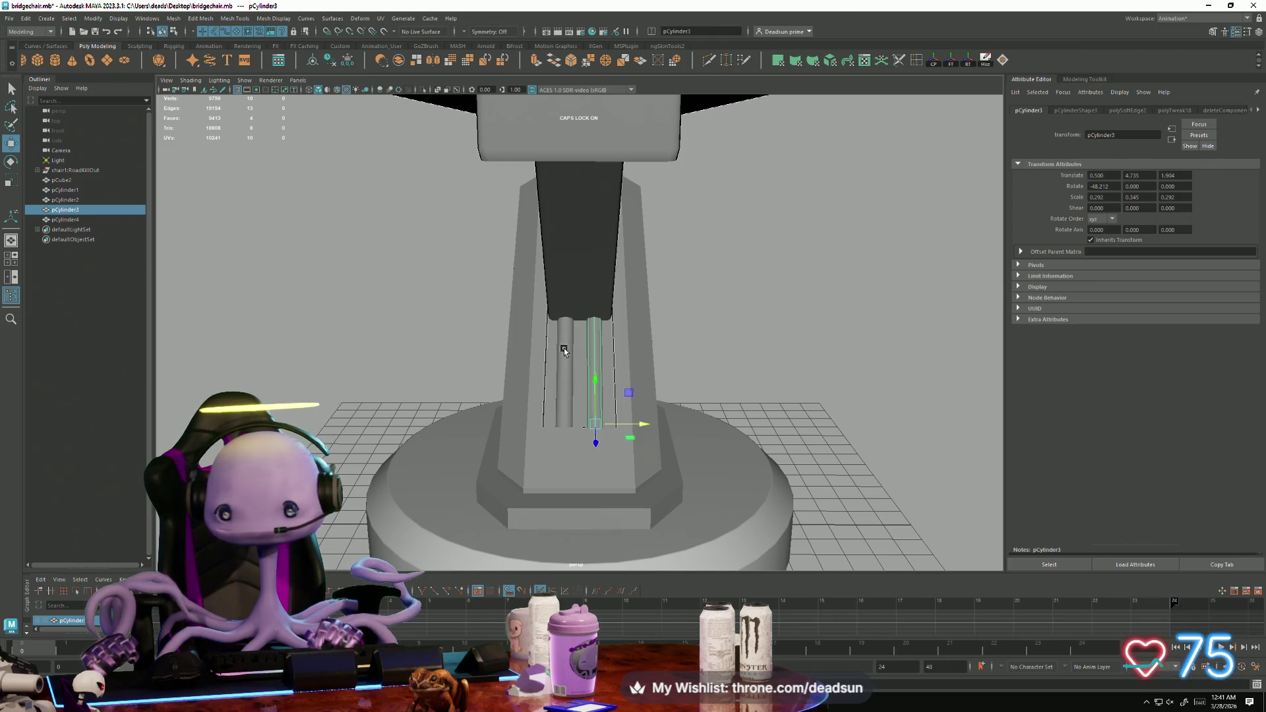
left_click(812, 289)
scroll(461, 376, "down", 5)
mouse_move(461, 377)
left_mouse_down("alt")
mouse_move(351, 379)
mouse_move(344, 399)
left_mouse_up("alt")
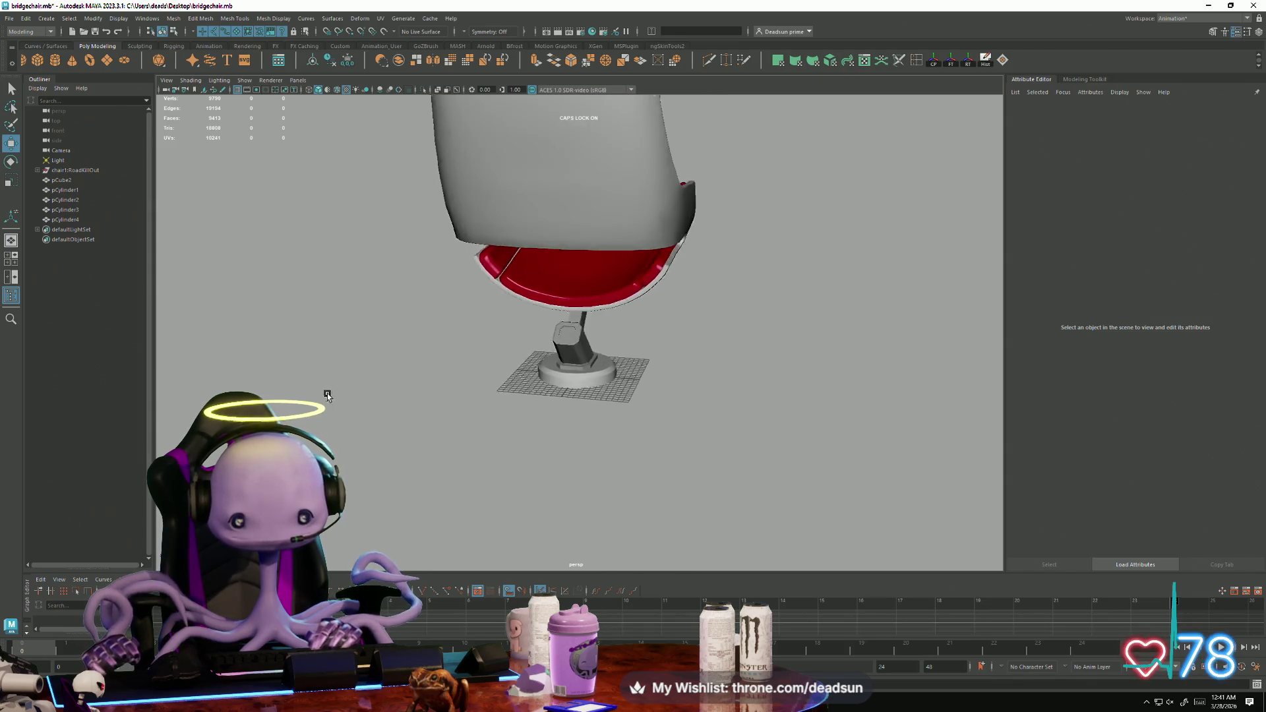
scroll(343, 399, "up", 2)
scroll(418, 438, "up", 5)
left_click(613, 384)
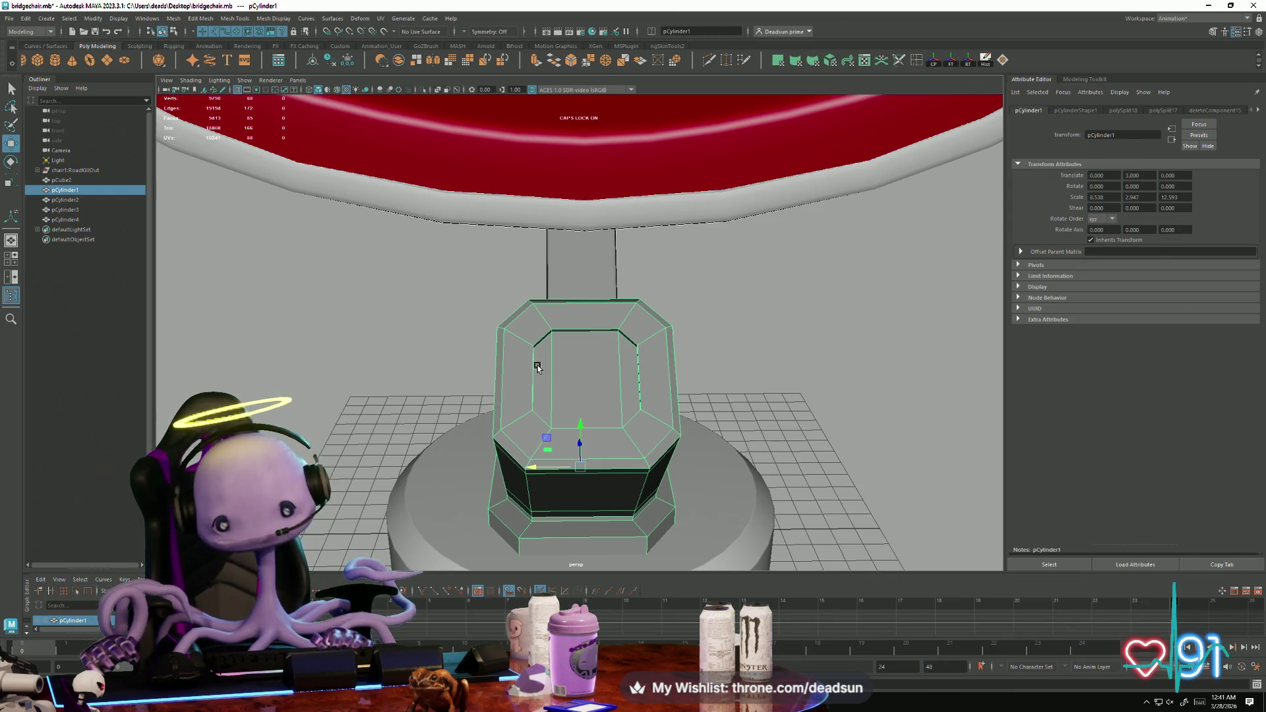
scroll(638, 404, "down", 5)
left_click_drag(638, 404, 693, 396, "alt")
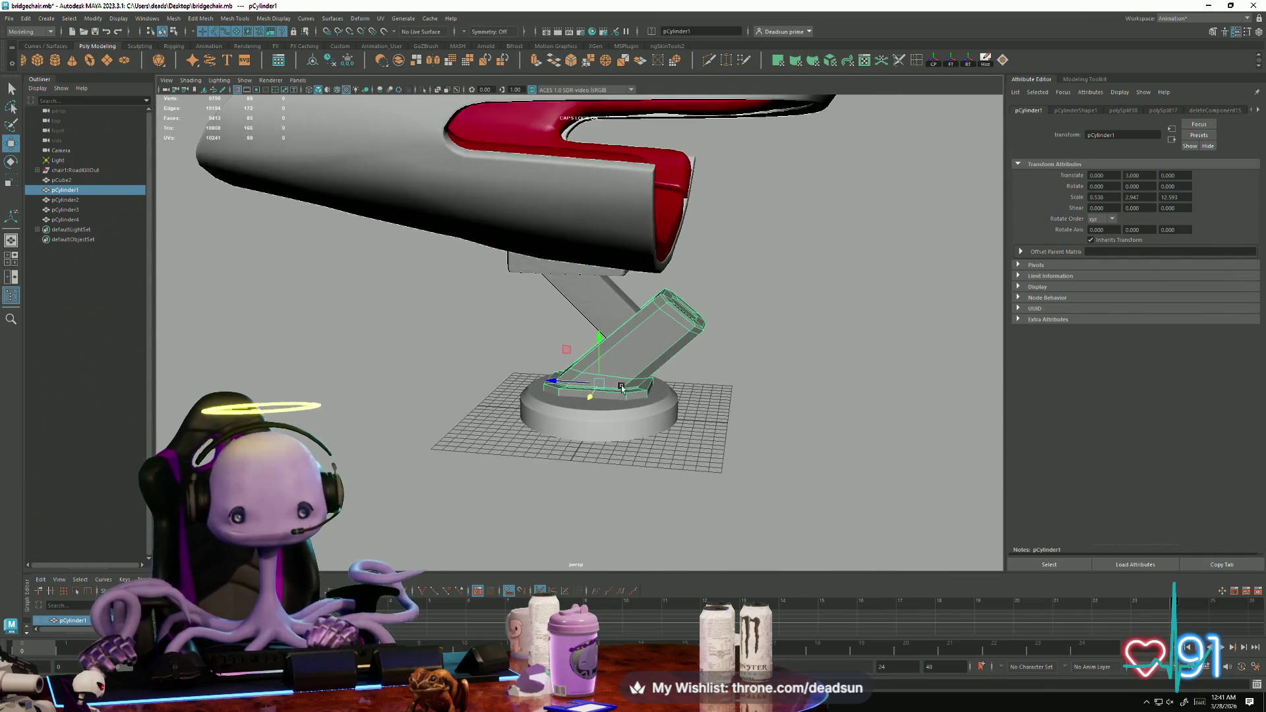
right_click_drag(653, 387, 719, 404)
mouse_move(719, 404)
left_mouse_down("alt")
mouse_move(614, 387)
mouse_move(608, 404)
mouse_move(546, 404)
mouse_move(532, 425)
mouse_move(571, 427)
mouse_move(570, 397)
left_mouse_up("alt")
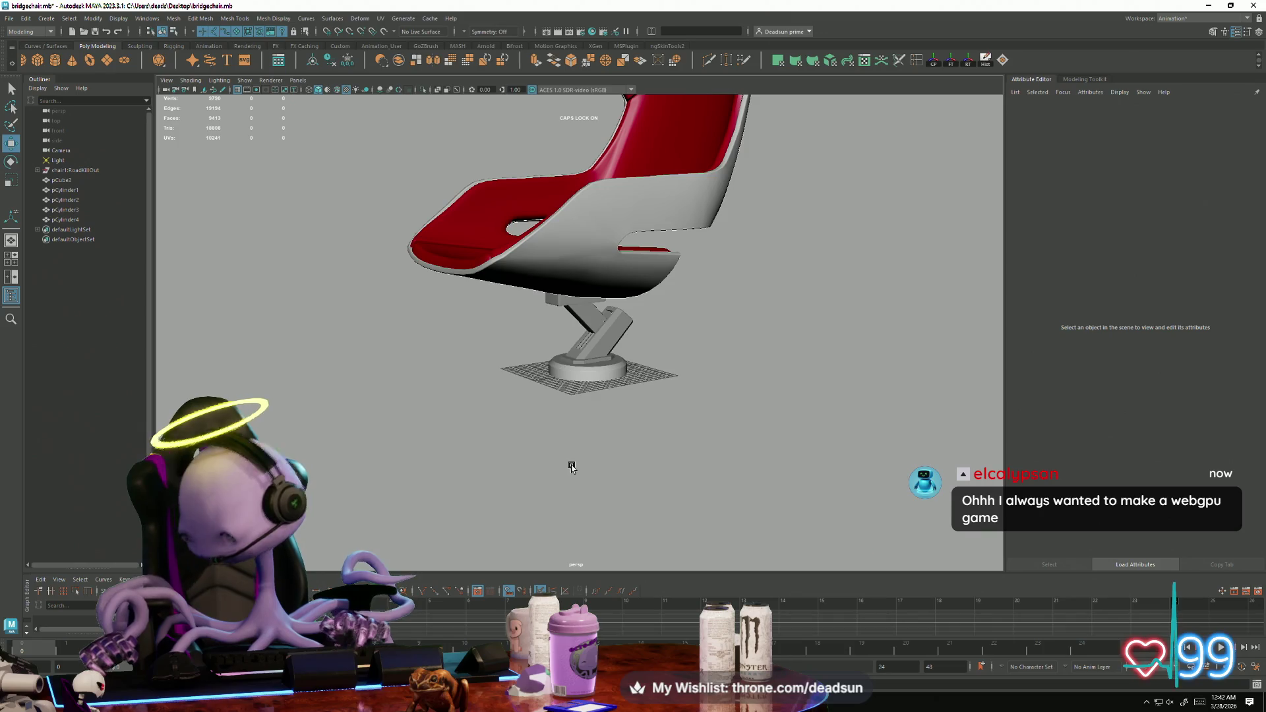
right_click_drag(491, 387, 599, 483, "alt")
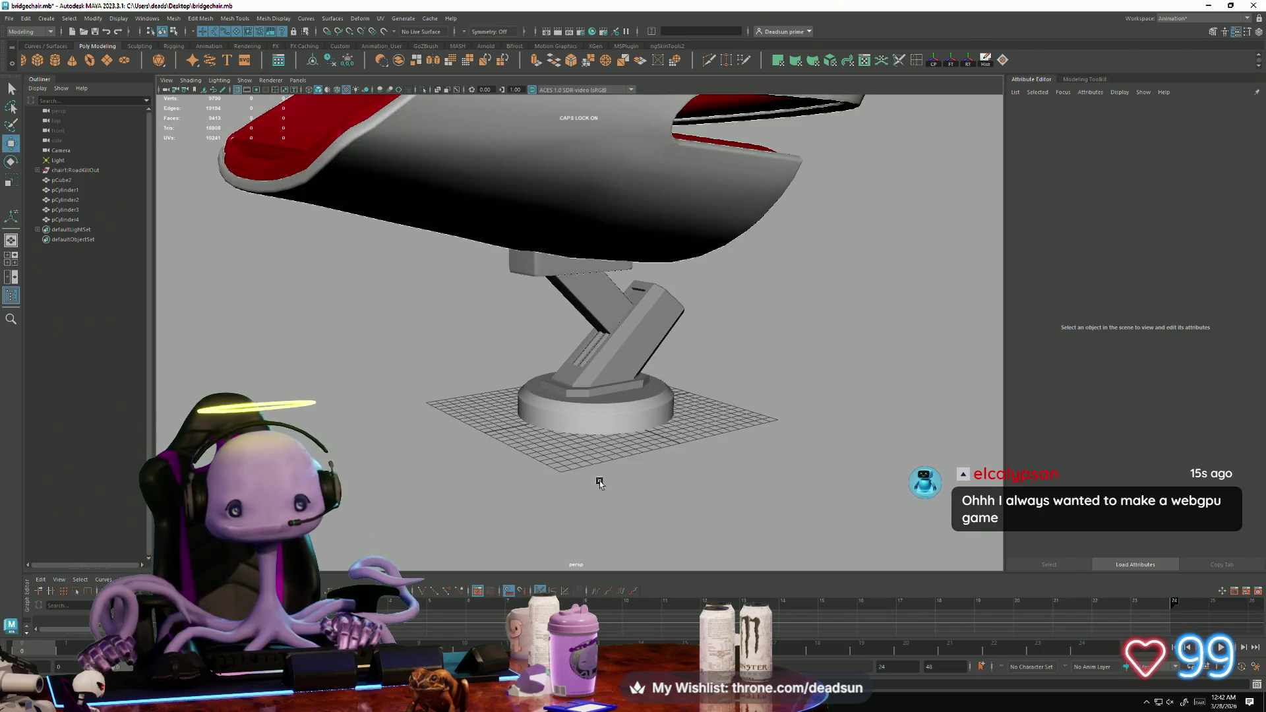
left_click(590, 160)
left_click_drag(590, 160, 415, 395, "alt")
left_click(392, 444)
mouse_move(392, 443)
left_mouse_down("alt")
mouse_move(393, 416)
mouse_move(393, 446)
left_mouse_up("alt")
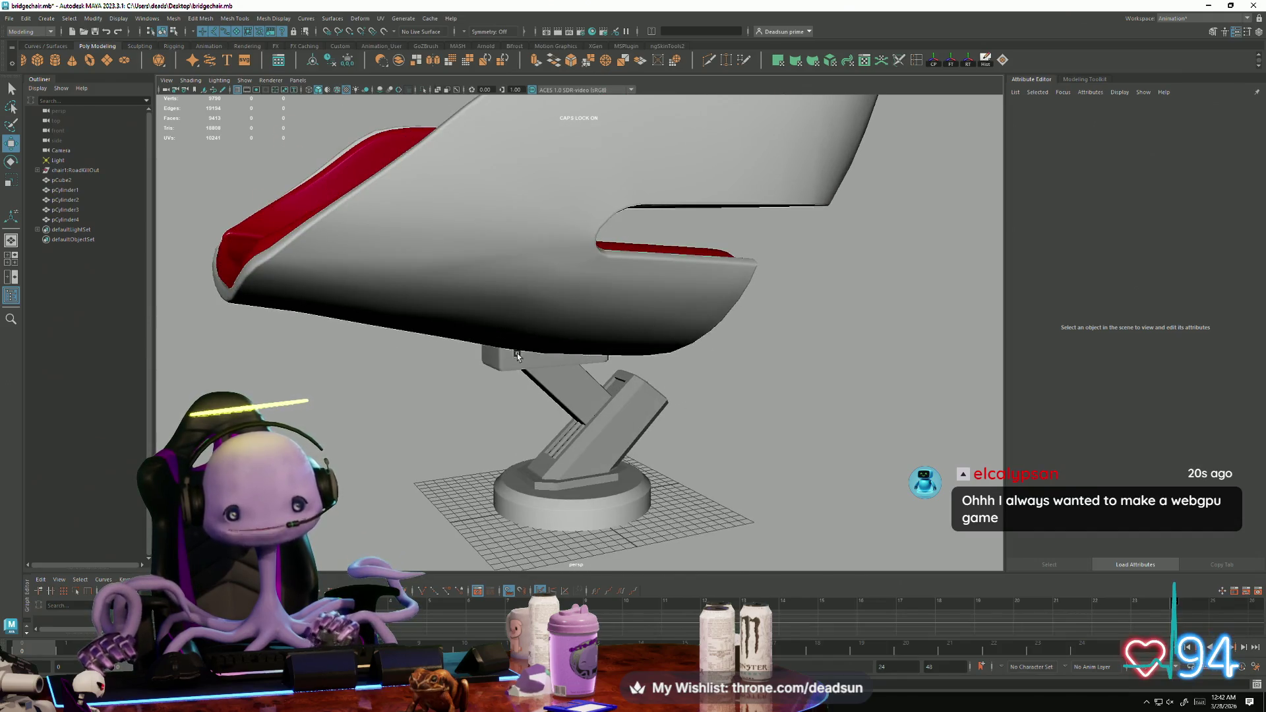
left_click(516, 355)
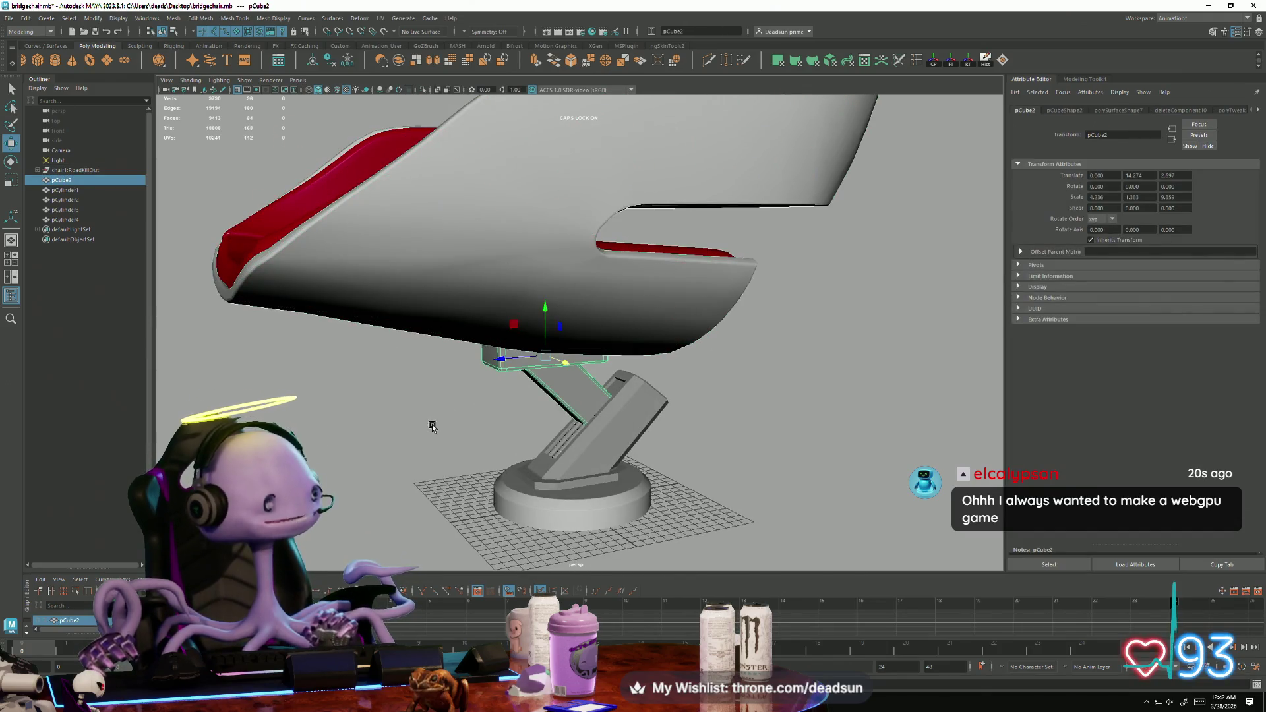
left_click(523, 449)
mouse_move(523, 448)
left_mouse_down("alt")
mouse_move(435, 477)
mouse_move(548, 478)
mouse_move(458, 462)
mouse_move(481, 472)
left_mouse_up("alt")
left_click(436, 478)
scroll(482, 471, "up", 3)
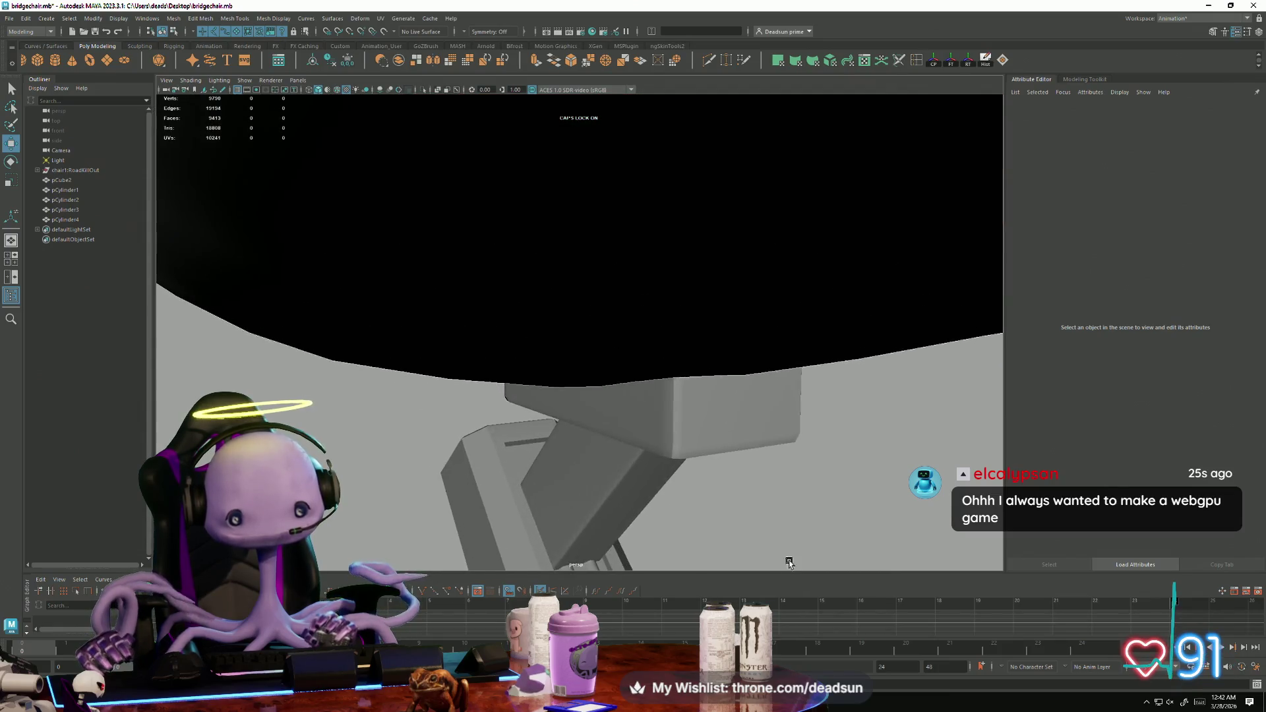
scroll(659, 389, "up", 3)
scroll(577, 450, "up", 2)
Split the twin rod mesh into separate objects with Mesh > Separate.
left_click(577, 451)
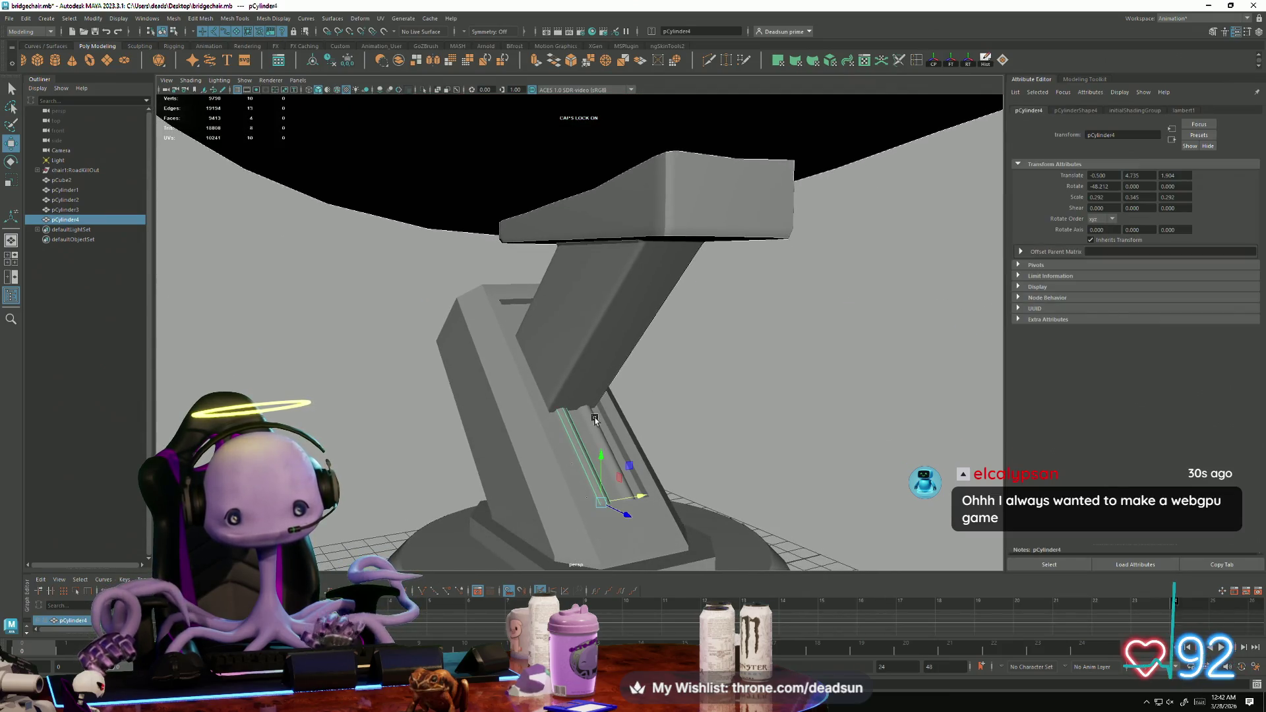
left_click(177, 18)
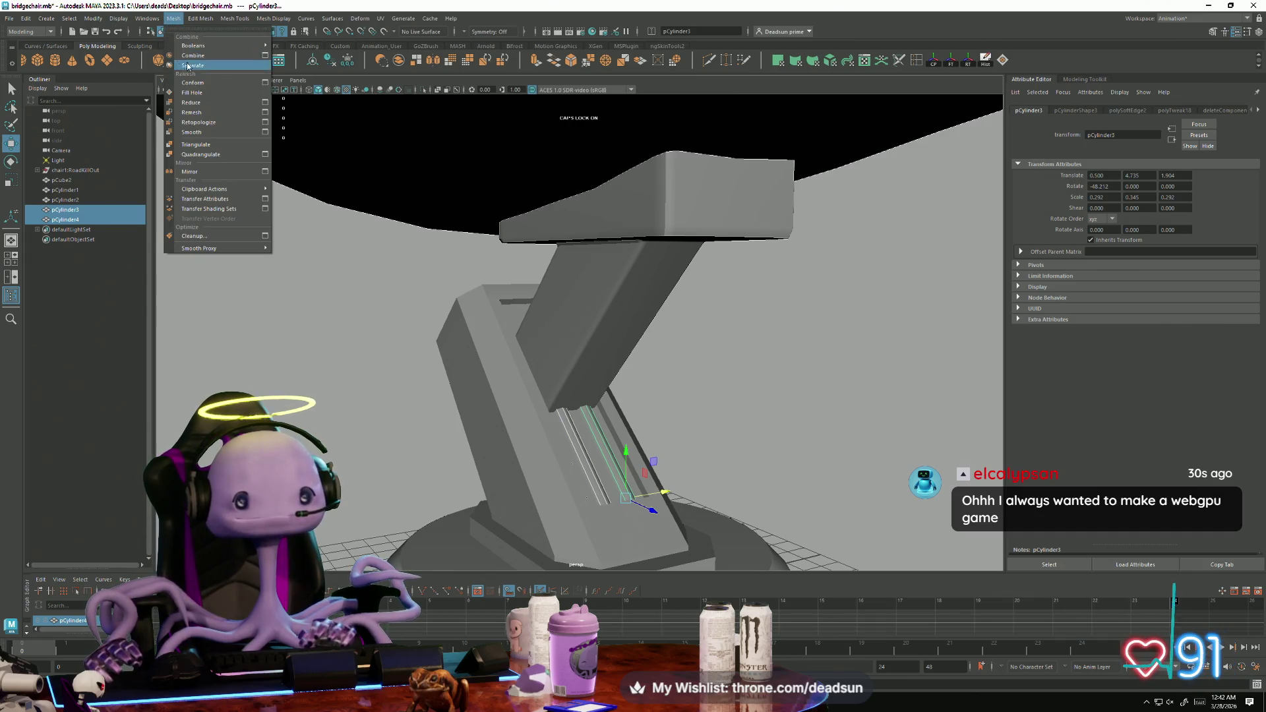
left_click(204, 56)
mouse_move(514, 395)
left_mouse_down("alt")
mouse_move(573, 388)
mouse_move(575, 421)
left_mouse_up("alt")
Select the rod's end vertices and stretch them up along the leg groove.
right_click_drag(574, 425, 509, 425)
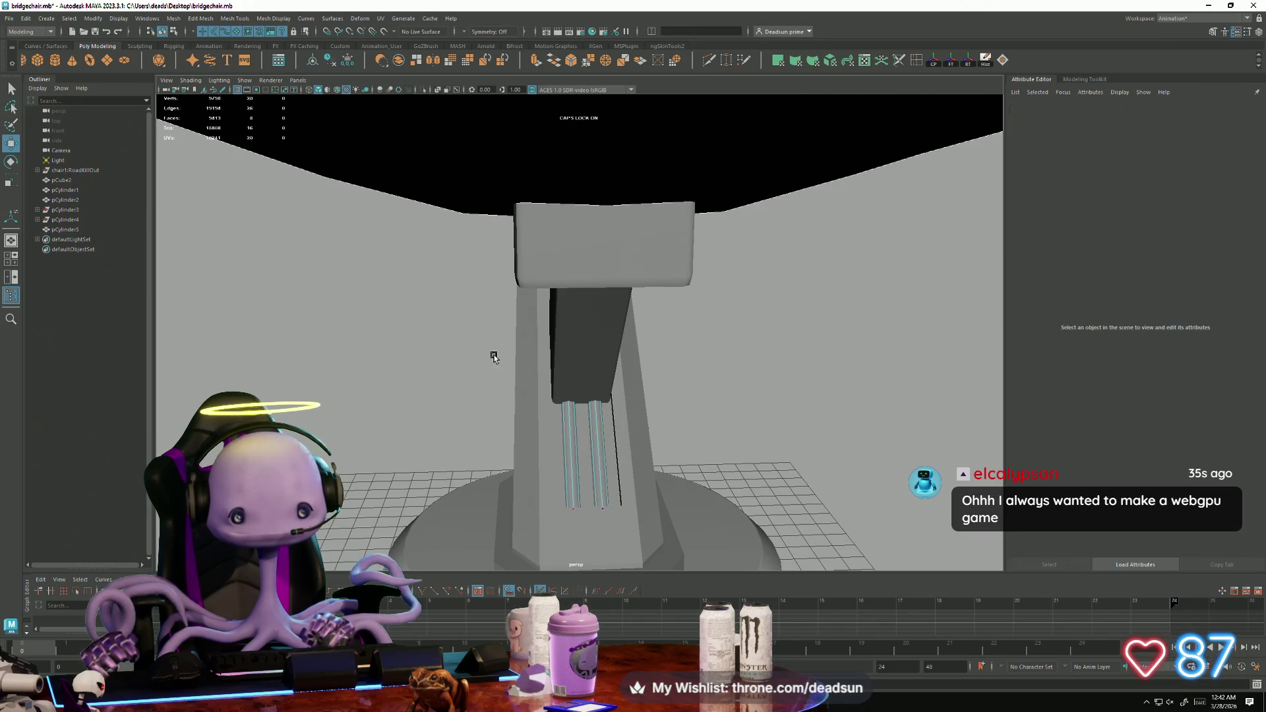
left_click_drag(494, 347, 704, 417)
mouse_move(704, 417)
left_mouse_down("alt")
mouse_move(582, 393)
mouse_move(558, 271)
left_mouse_up("alt")
left_click_drag(603, 314, 515, 307)
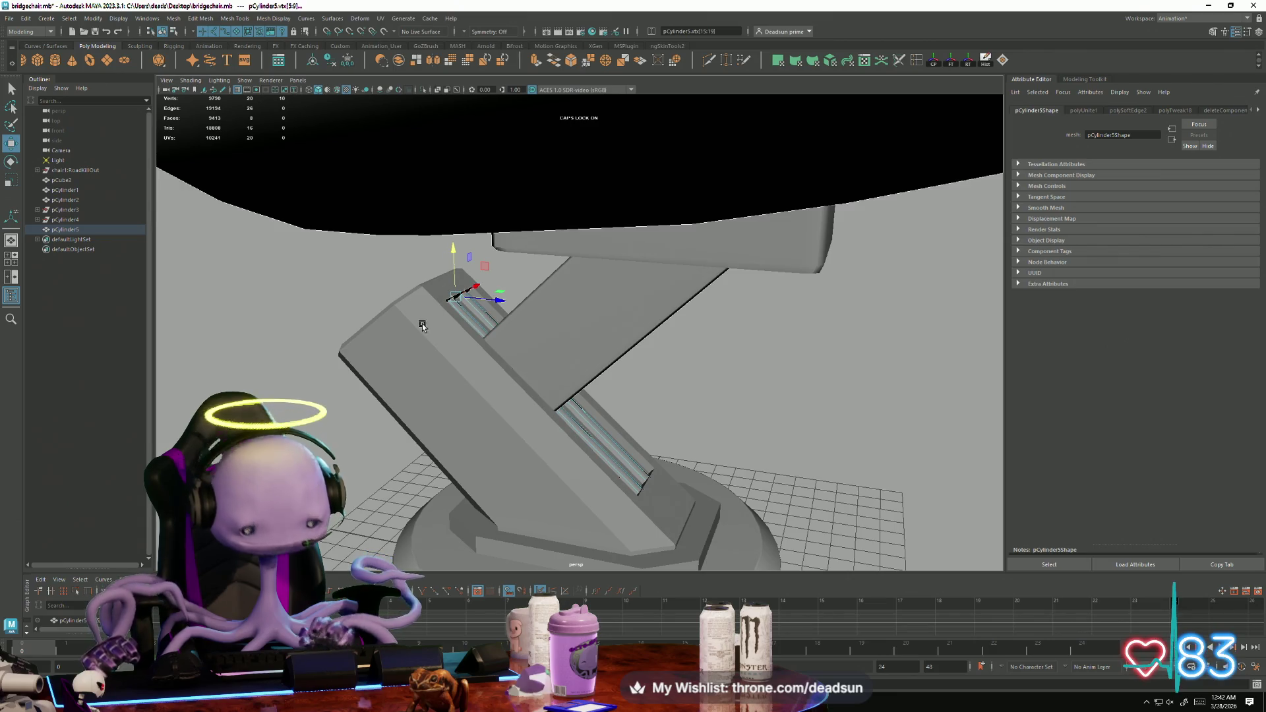
key("f")
left_click_drag(566, 424, 419, 391, "alt")
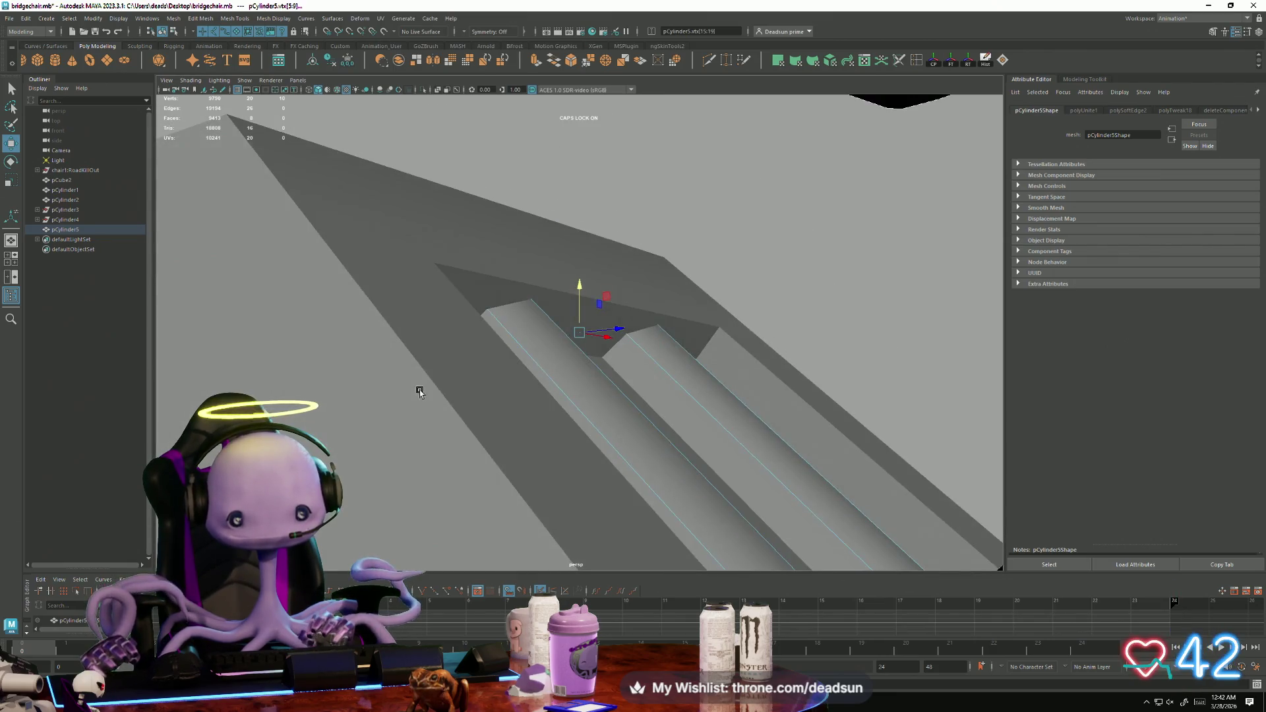
mouse_move(580, 291)
left_mouse_down()
mouse_move(585, 274)
mouse_move(525, 397)
left_mouse_up()
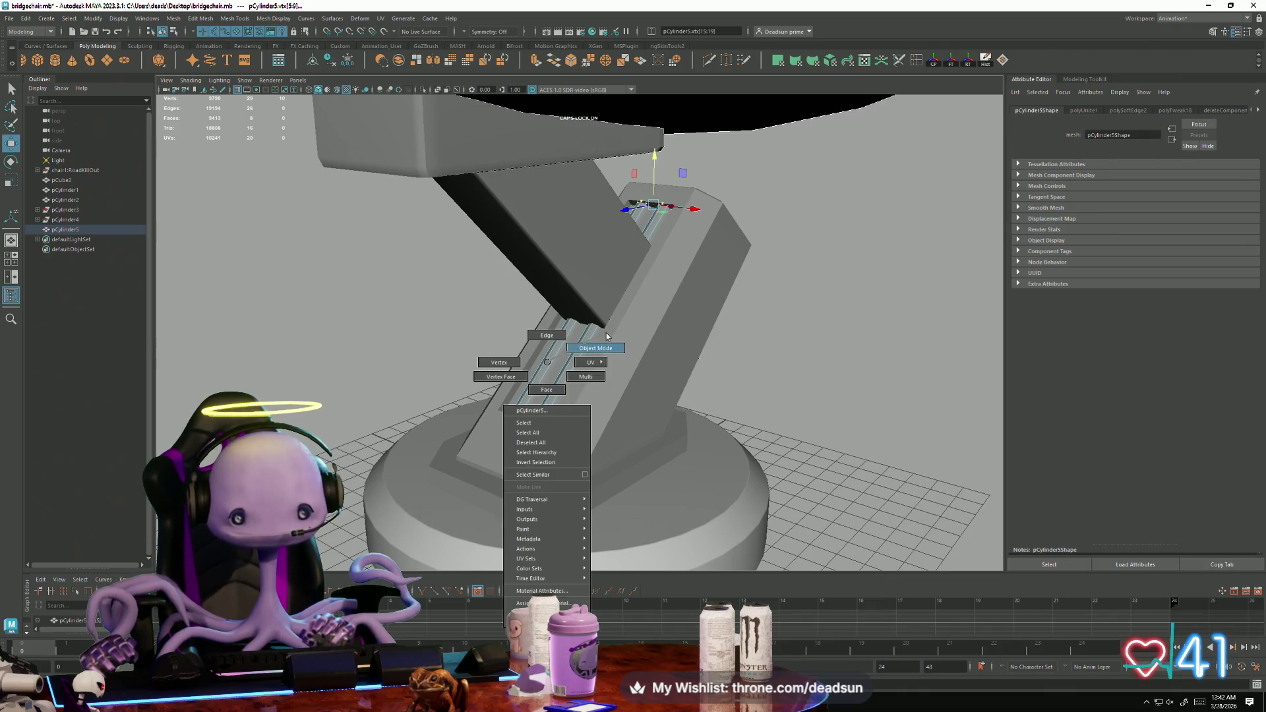
right_click_drag(549, 362, 539, 342)
mouse_move(418, 444)
left_mouse_down("alt")
mouse_move(584, 427)
mouse_move(409, 398)
mouse_move(518, 412)
mouse_move(453, 385)
mouse_move(383, 419)
left_mouse_up("alt")
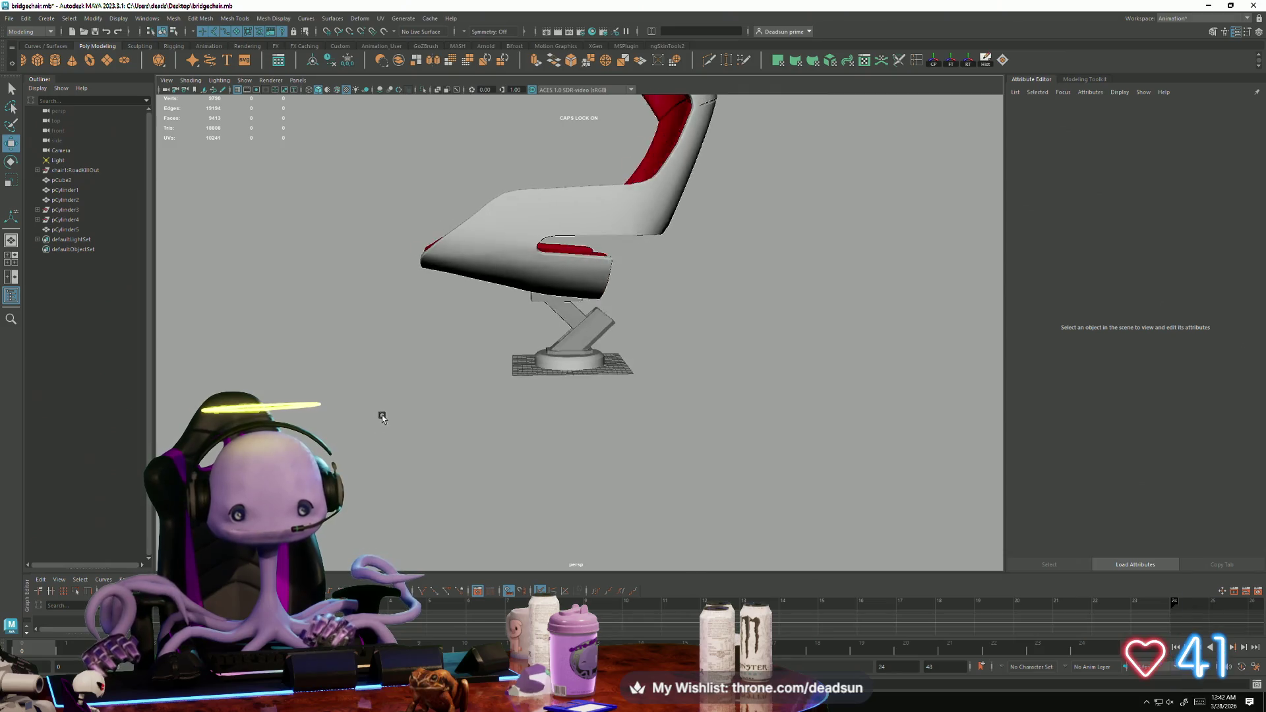
Look under the seat at the bracket-leg joint and create a new polygon cylinder.
right_click_drag(383, 418, 1082, 480, "alt")
left_click(553, 223)
mouse_move(552, 222)
left_mouse_down("alt")
mouse_move(627, 444)
mouse_move(438, 409)
mouse_move(430, 425)
mouse_move(418, 406)
mouse_move(577, 424)
mouse_move(526, 464)
mouse_move(444, 373)
mouse_move(96, 226)
left_mouse_up("alt")
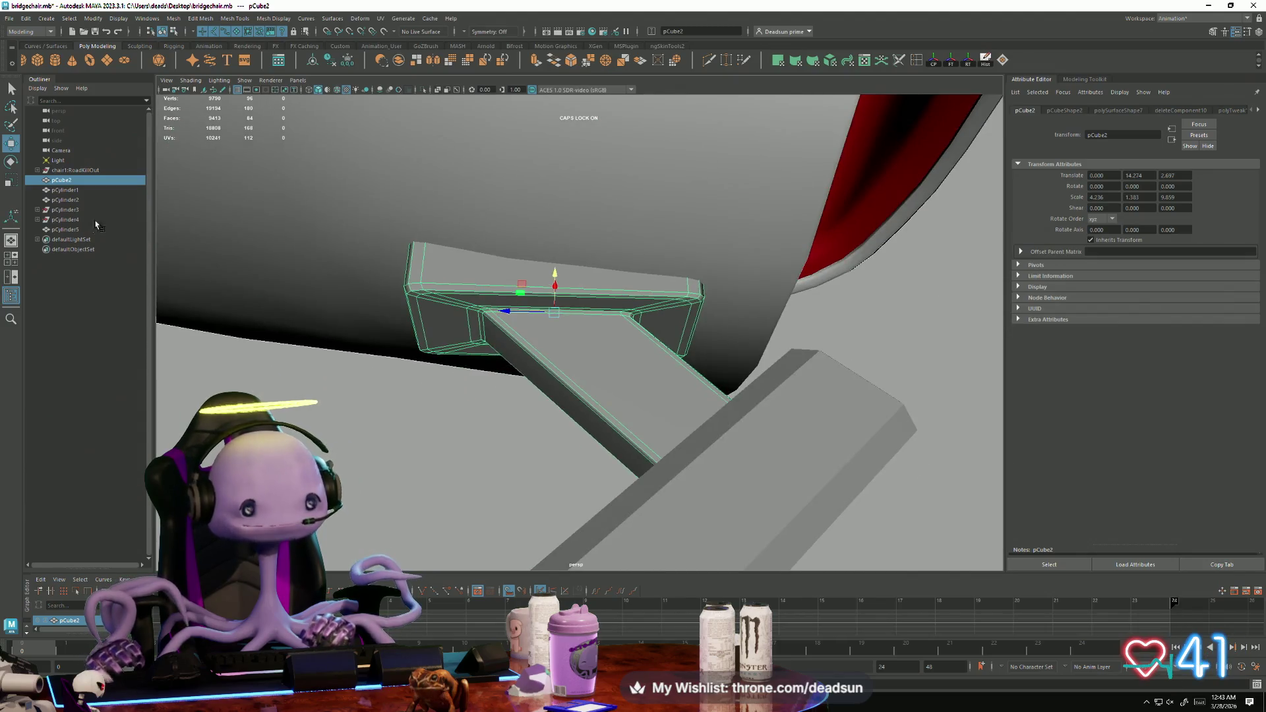
left_click(56, 61)
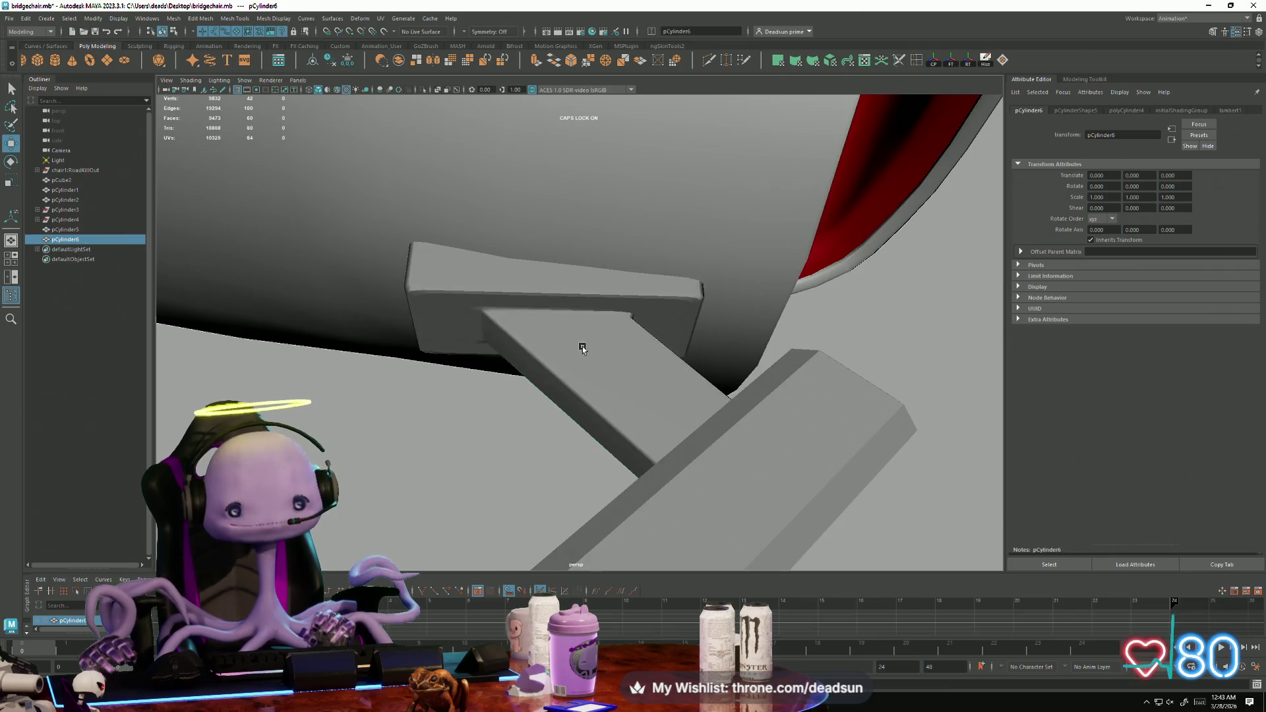
Turn the cylinder on its side, flatten it, and frame it for positioning near the leg joint.
mouse_move(583, 346)
left_mouse_down("alt")
mouse_move(439, 339)
mouse_move(553, 364)
mouse_move(591, 402)
left_mouse_up("alt")
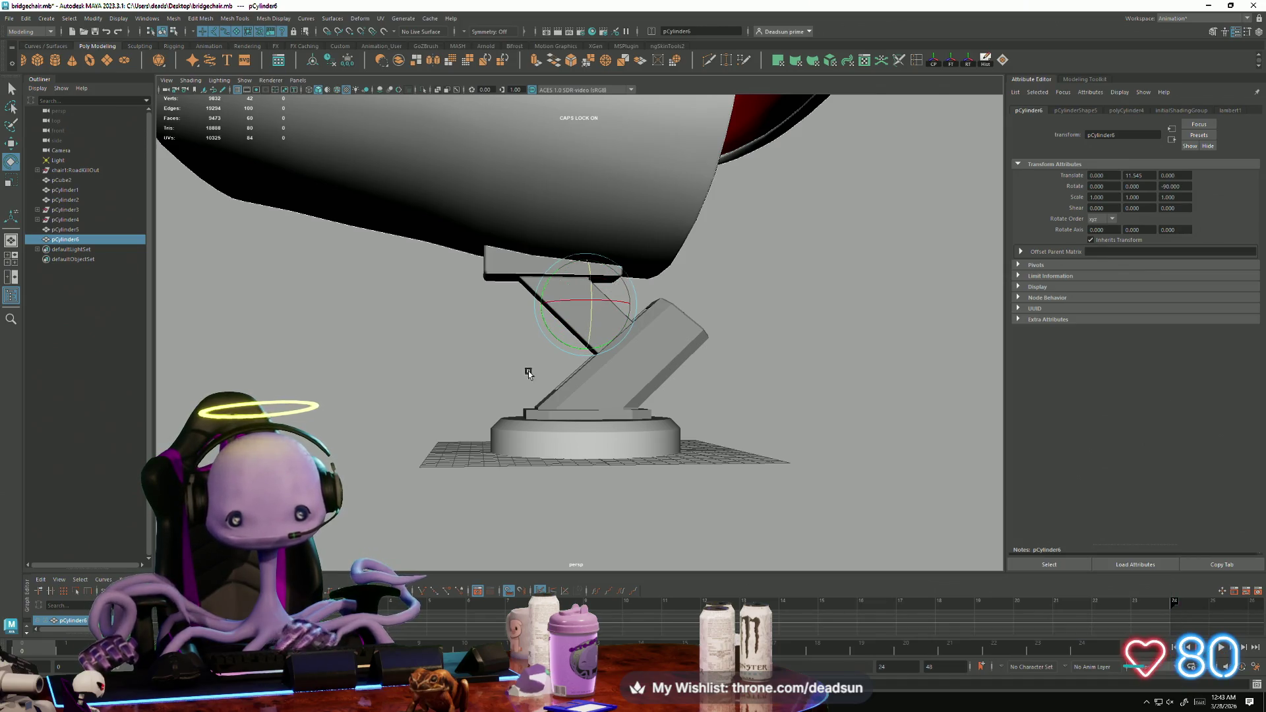
mouse_move(529, 372)
left_mouse_down("alt")
mouse_move(545, 396)
mouse_move(539, 387)
left_mouse_up("alt")
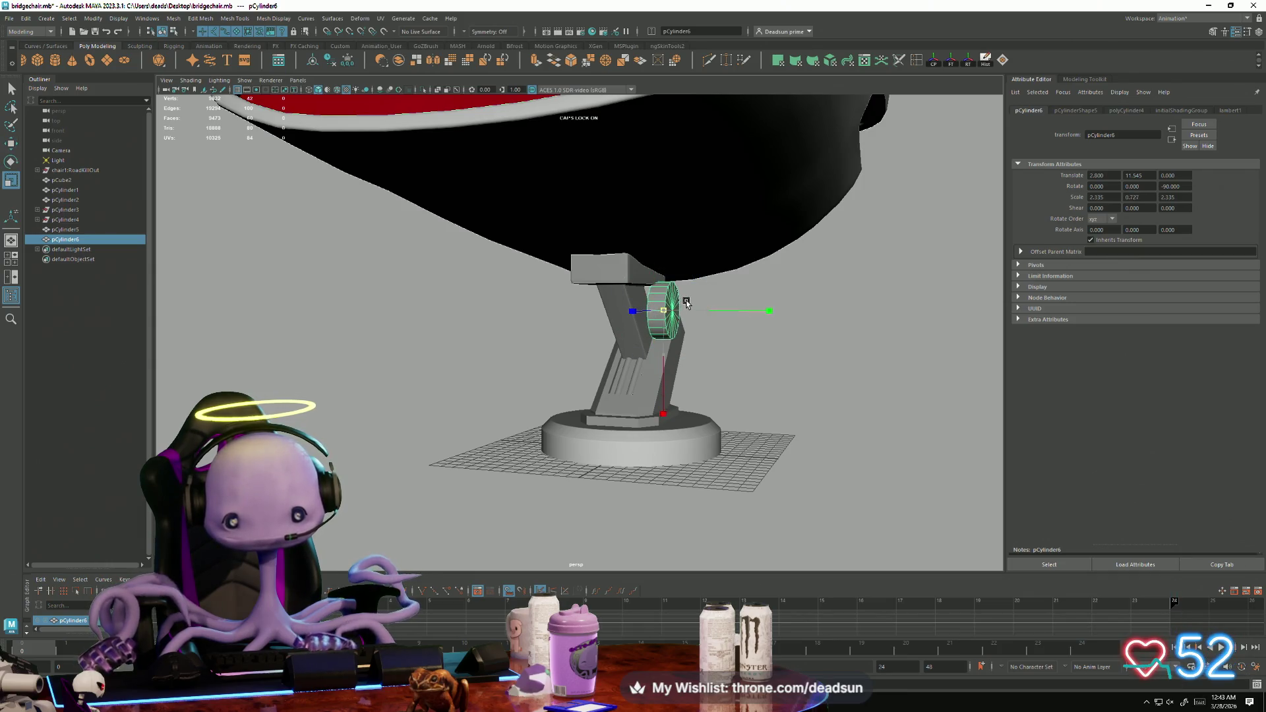
key("w")
key("f")
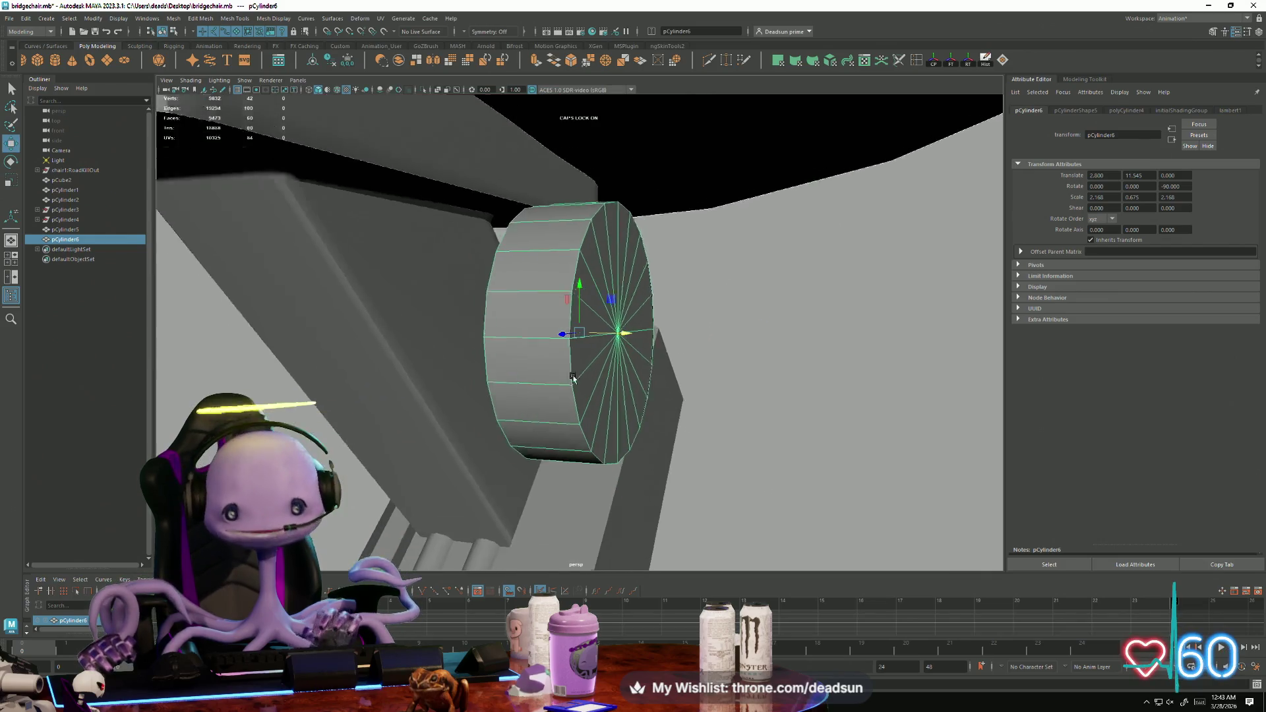
mouse_move(573, 377)
left_mouse_down("alt")
mouse_move(506, 343)
mouse_move(550, 396)
mouse_move(521, 409)
mouse_move(605, 412)
mouse_move(601, 389)
mouse_move(637, 371)
left_mouse_up("alt")
Move pCylinder6 against the leg-bracket joint and delete some of its faces.
mouse_move(626, 326)
left_mouse_down()
mouse_move(559, 326)
mouse_move(746, 342)
mouse_move(701, 405)
left_mouse_up()
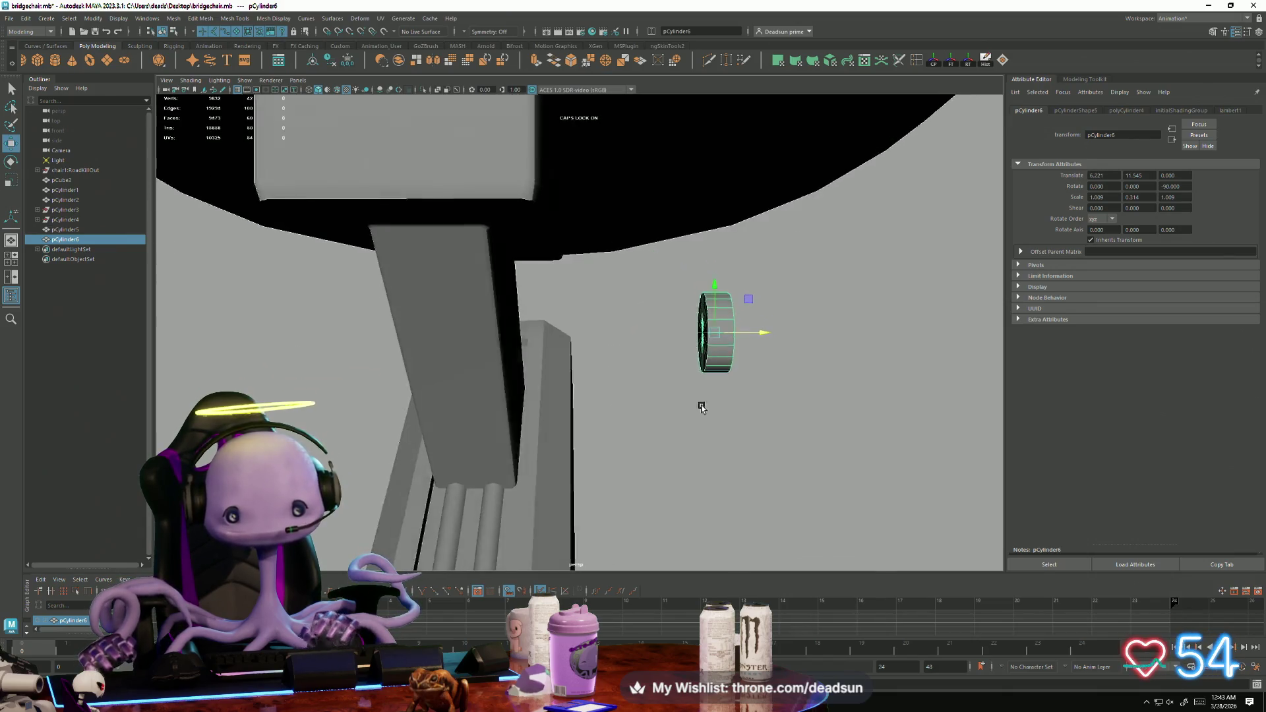
right_click_drag(700, 403, 689, 328)
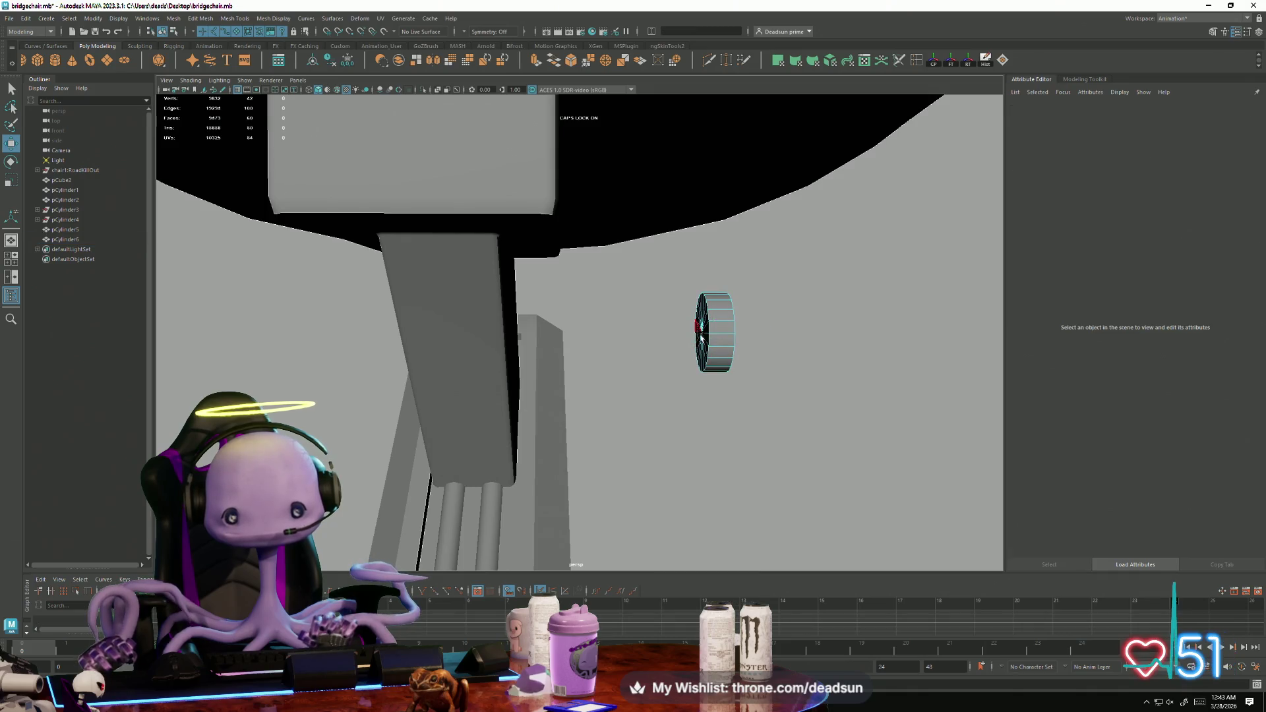
left_click(700, 337)
left_click_drag(716, 317, 715, 356, "alt")
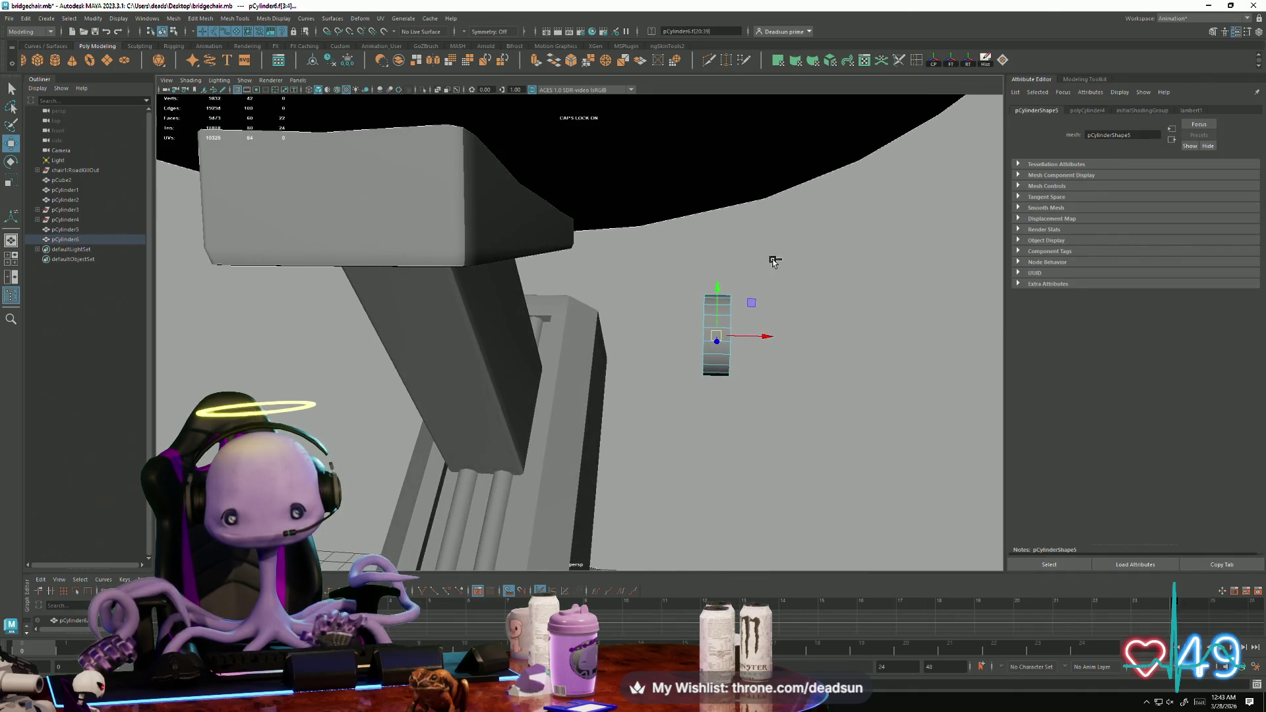
key("Delete")
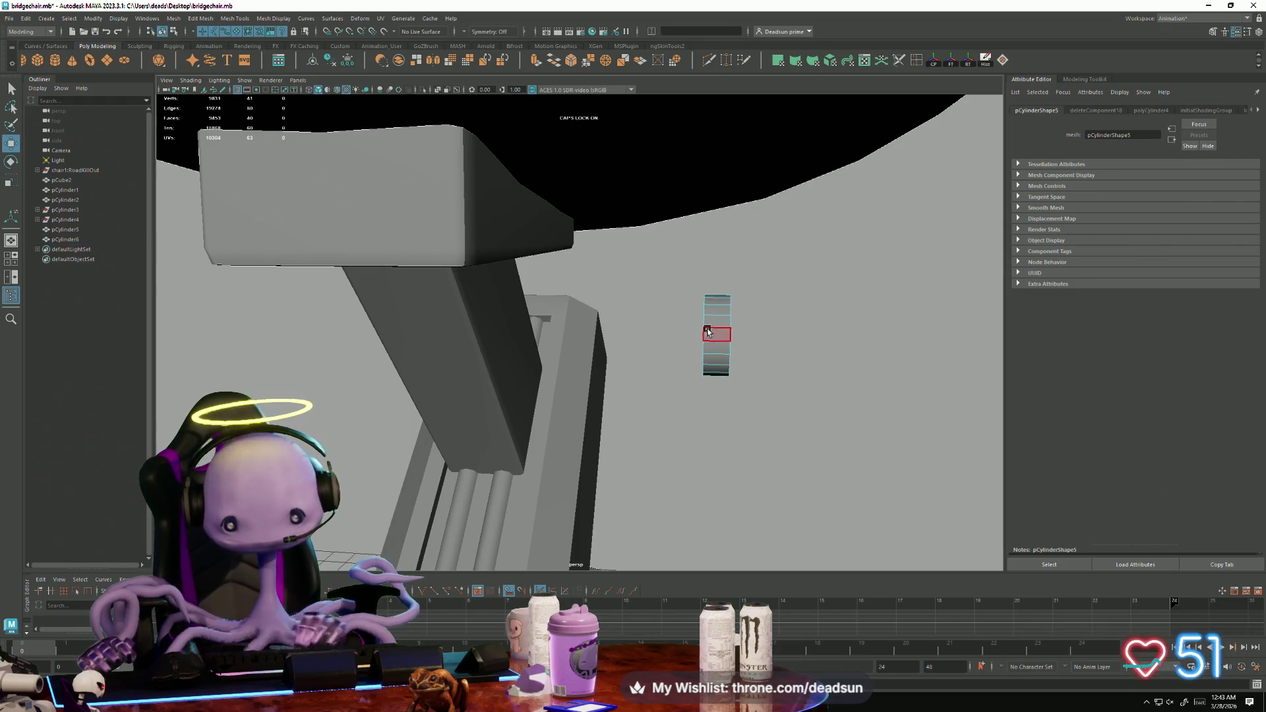
Return the hinge pin to object mode and check it face-on.
right_click_drag(715, 339, 732, 307)
mouse_move(732, 306)
left_mouse_down("alt")
mouse_move(757, 330)
mouse_move(721, 349)
left_mouse_up("alt")
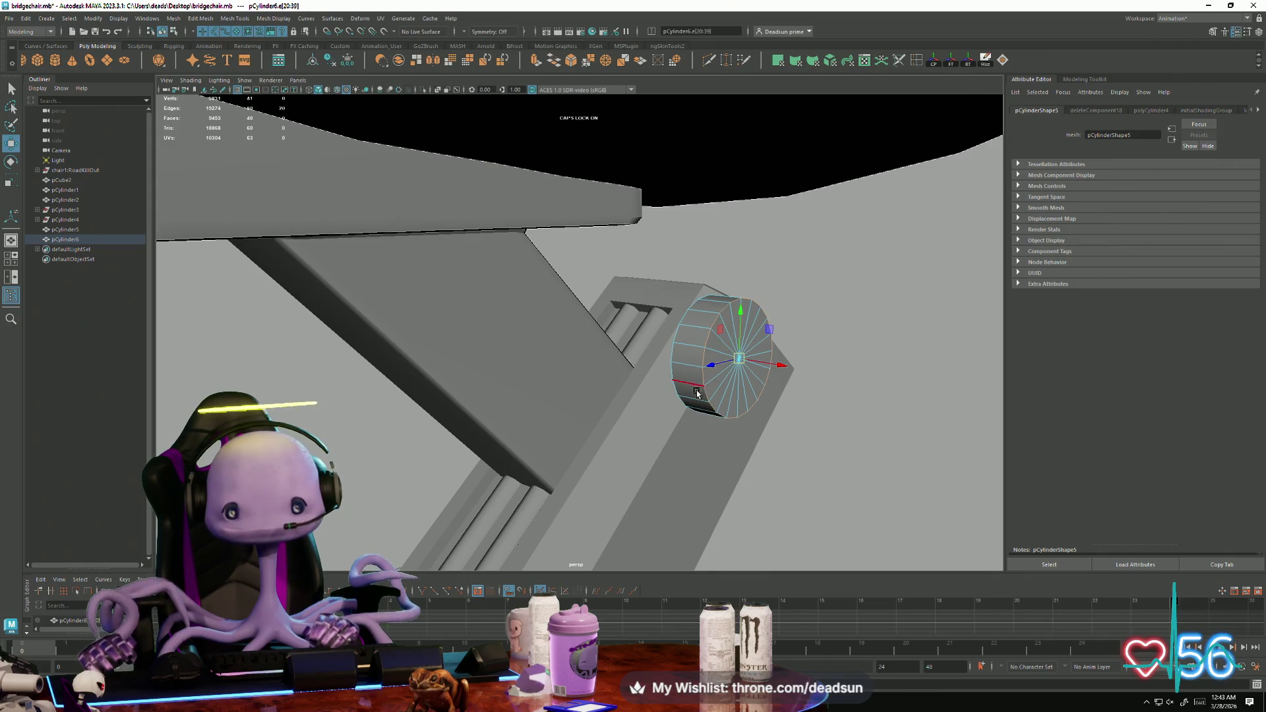
mouse_move(697, 394)
left_mouse_down("alt")
mouse_move(595, 396)
mouse_move(623, 393)
left_mouse_up("alt")
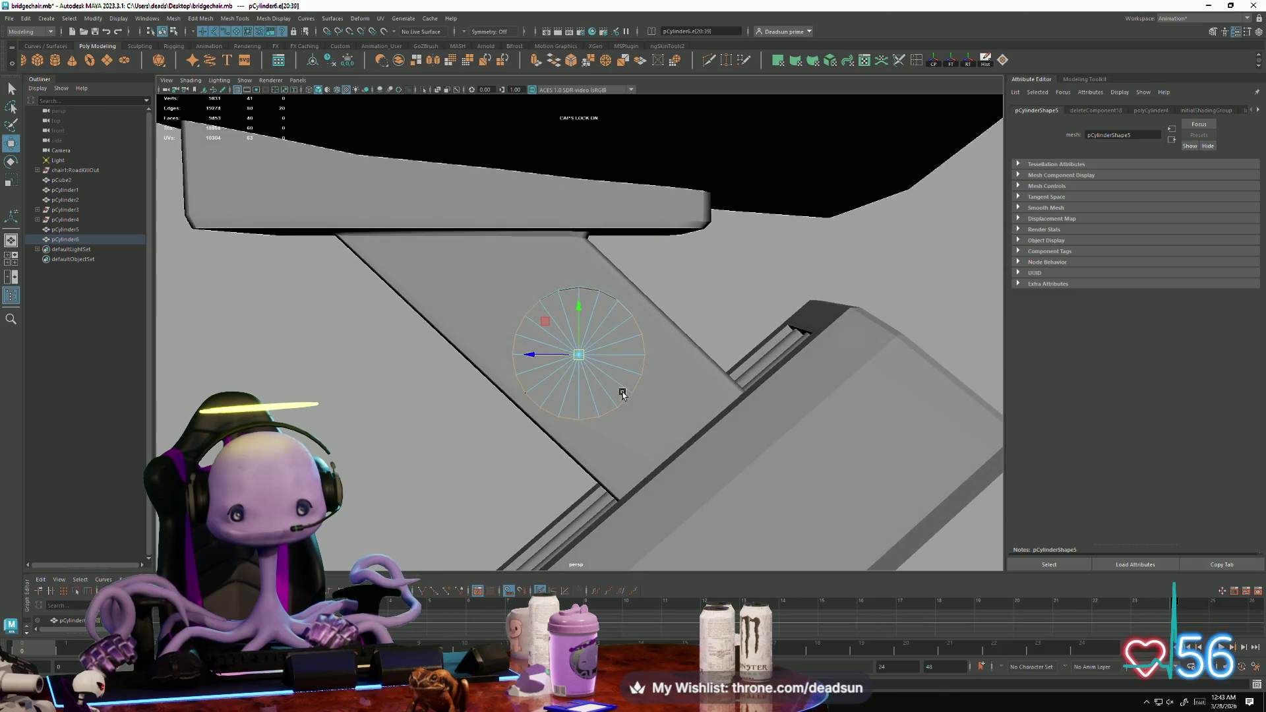